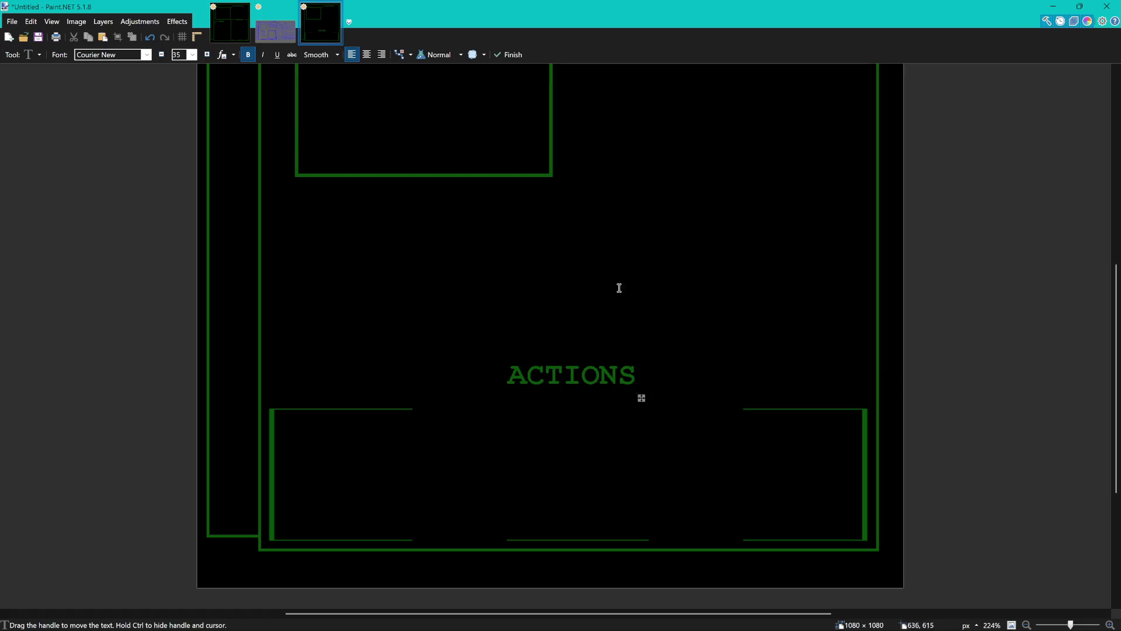
# Lower the ACTIONS label onto the top edge of the actions box.
pyautogui.moveTo(642, 398); pyautogui.dragTo(654, 434)
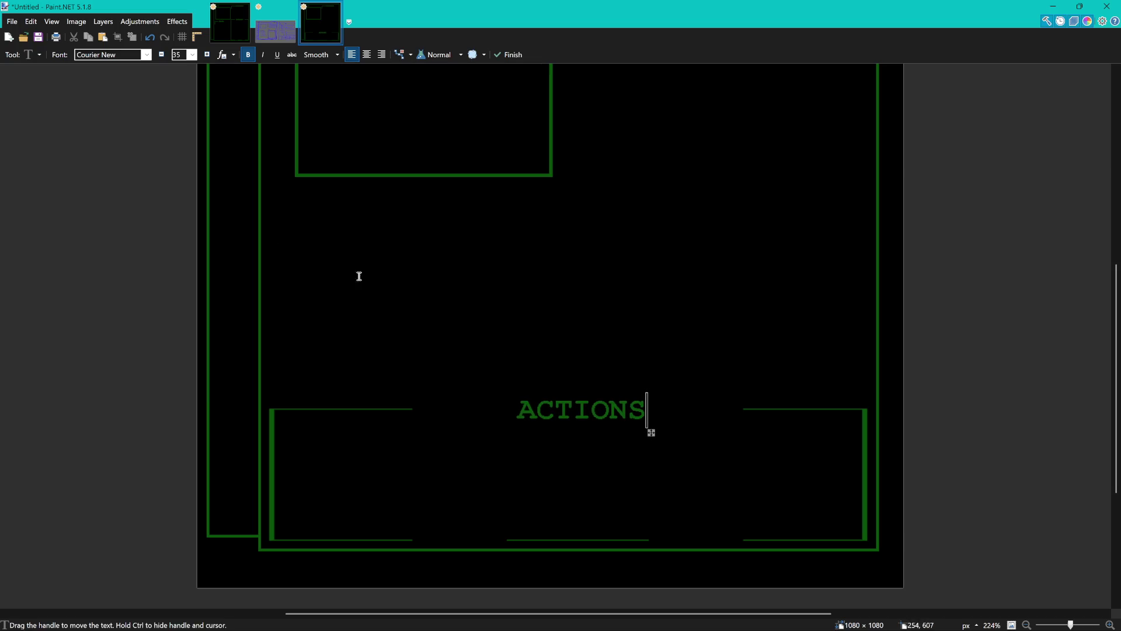
pyautogui.press('s')
pyautogui.scroll(-2, 334, 261)
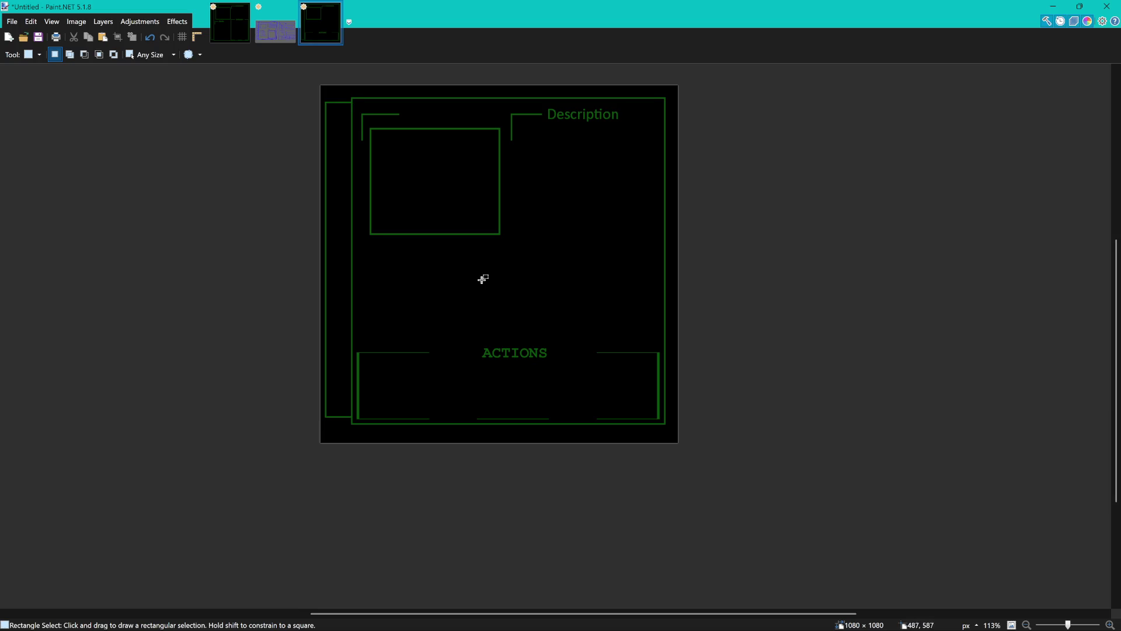
pyautogui.scroll(1, 520, 293)
pyautogui.scroll(1, 528, 304)
pyautogui.scroll(-1, 531, 307)
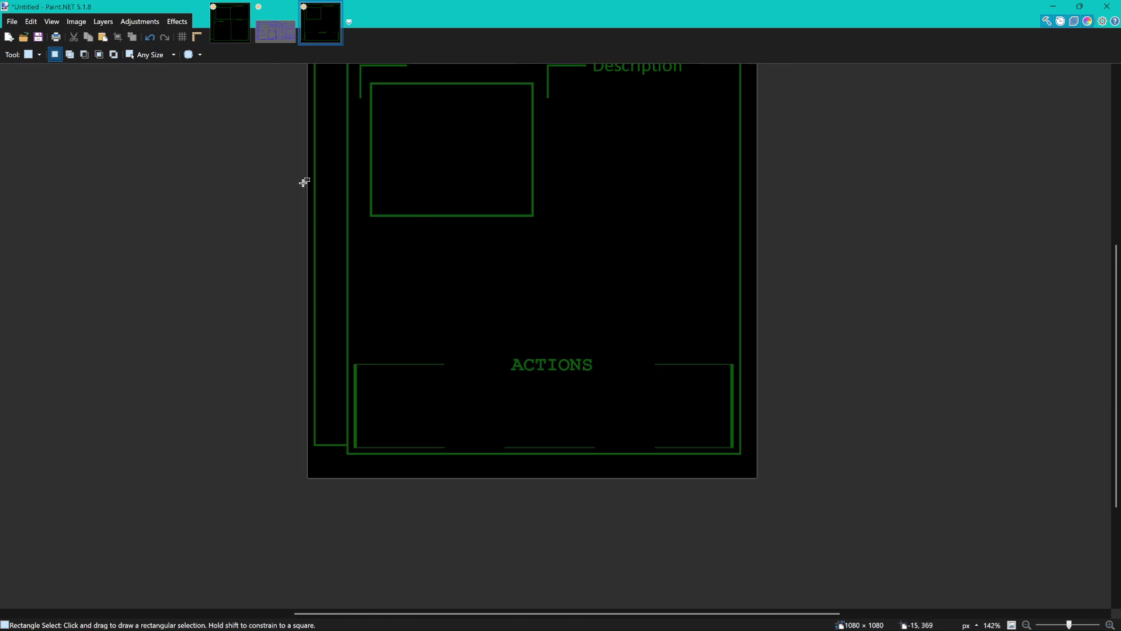
# Shift the ACTIONS label slightly left, then display the blue sketch image.
pyautogui.moveTo(499, 345); pyautogui.dragTo(596, 378)
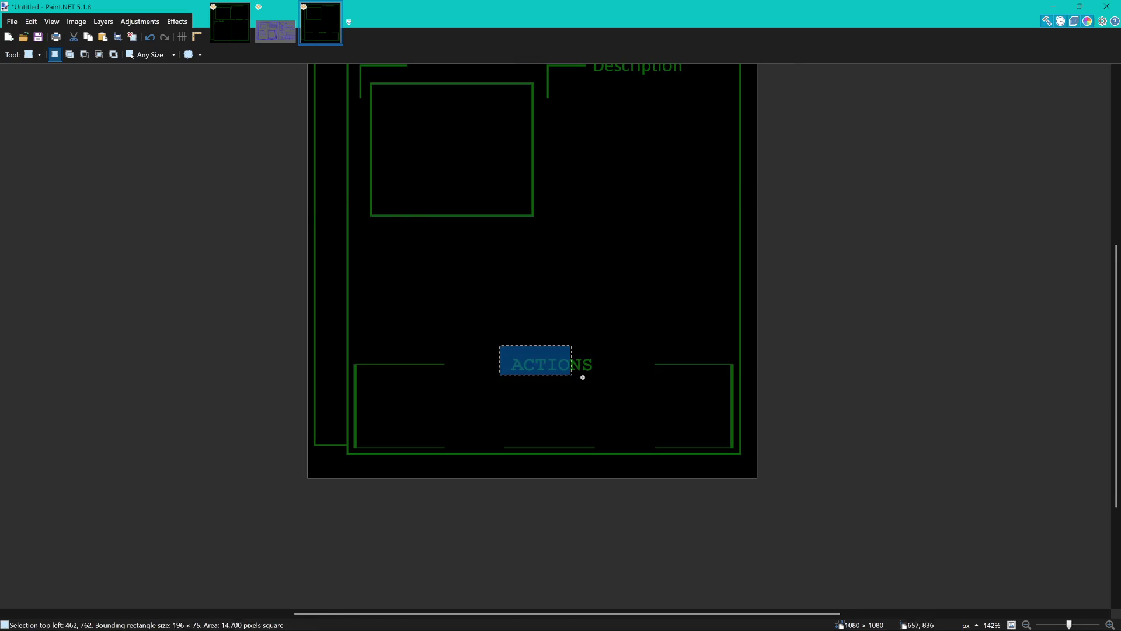
pyautogui.press('m')
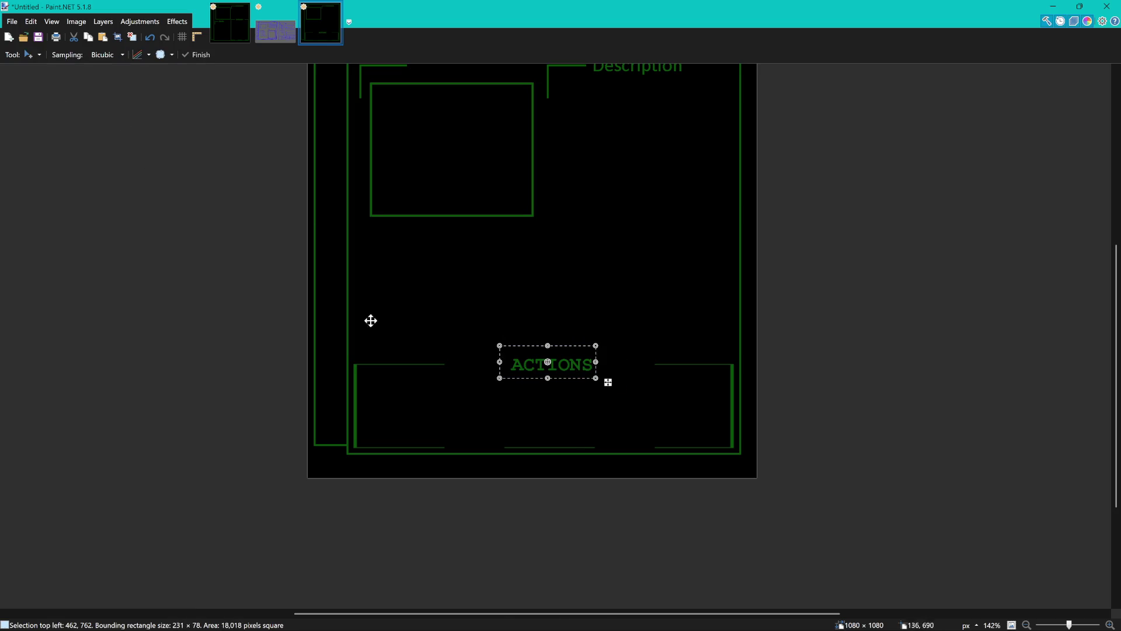
pyautogui.moveTo(533, 365); pyautogui.dragTo(522, 369)
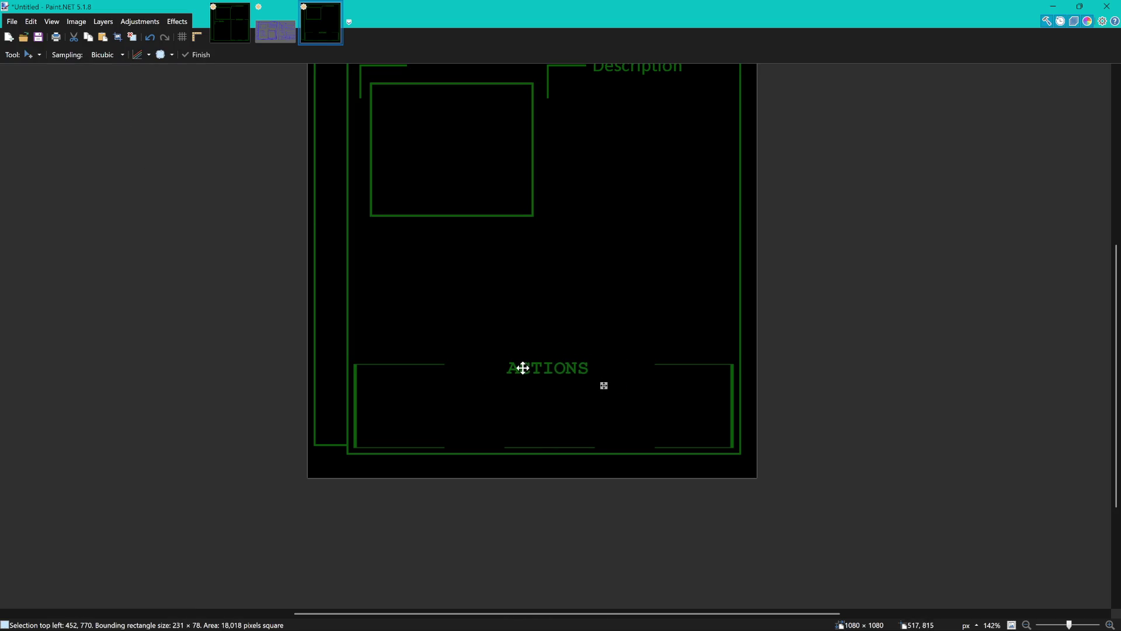
pyautogui.press('s')
pyautogui.hotkey('ctrl', 'd')
pyautogui.click(255, 29)
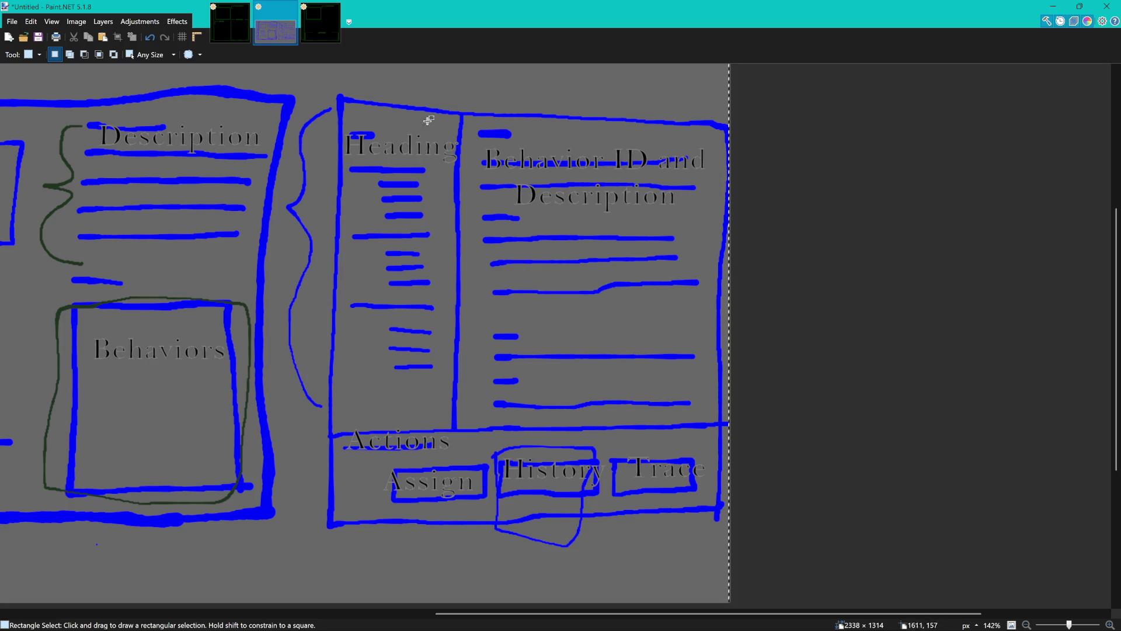
# Compare the blue sketch against the green-on-black mockup, ending on the mockup.
pyautogui.click(330, 35)
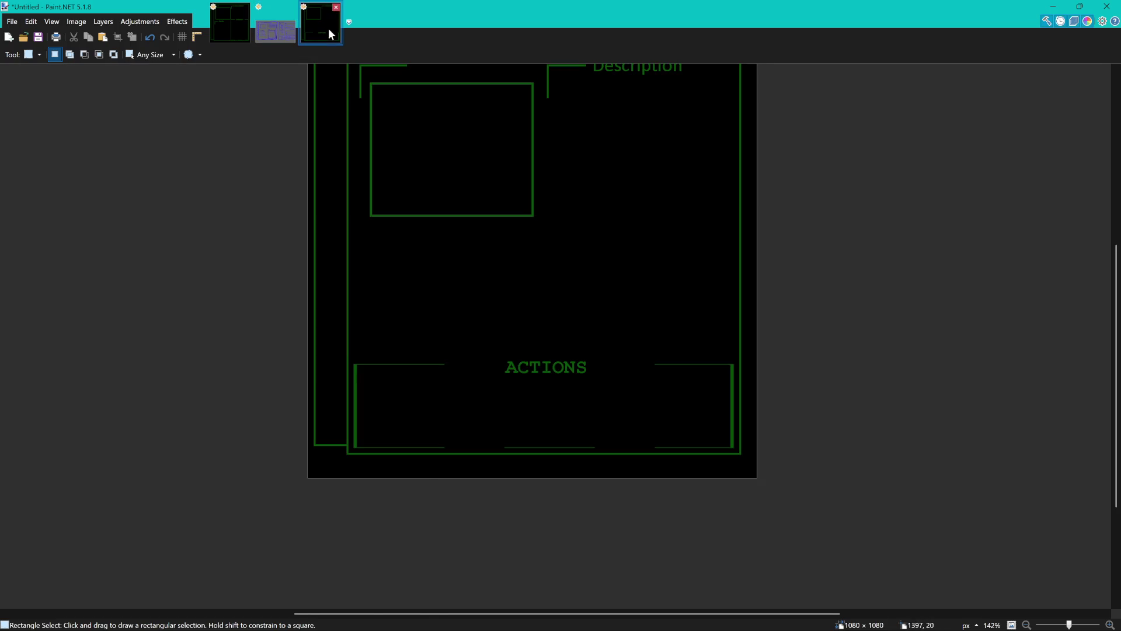
pyautogui.moveTo(545, 281); pyautogui.dragTo(610, 340)
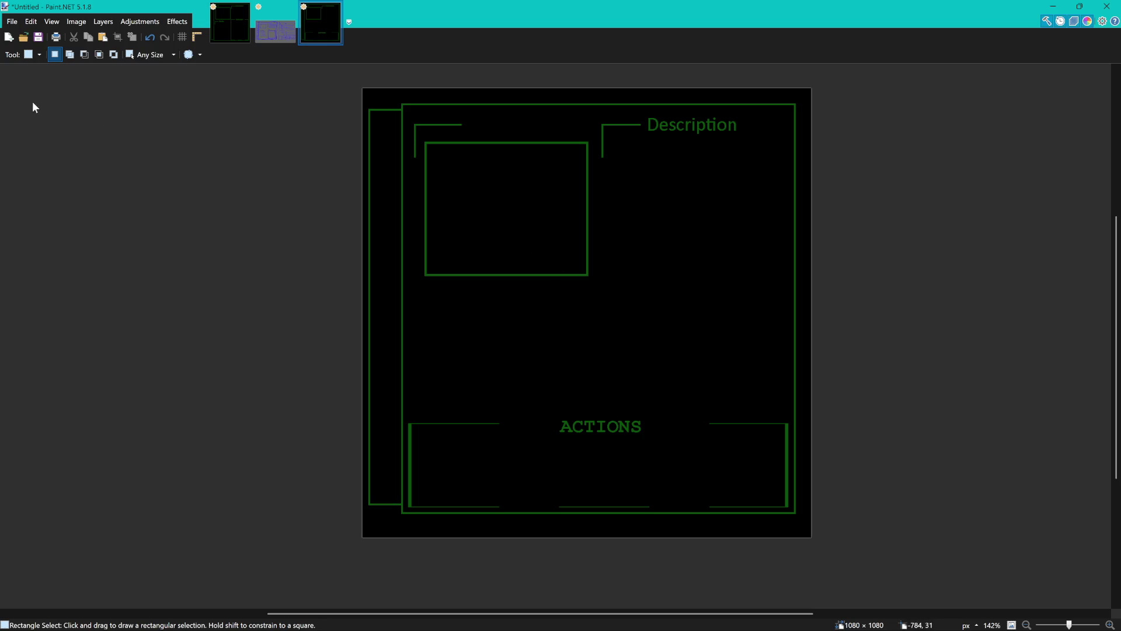
pyautogui.moveTo(536, 333)
pyautogui.mouseDown()
pyautogui.moveTo(521, 346)
pyautogui.moveTo(561, 365)
pyautogui.mouseUp()
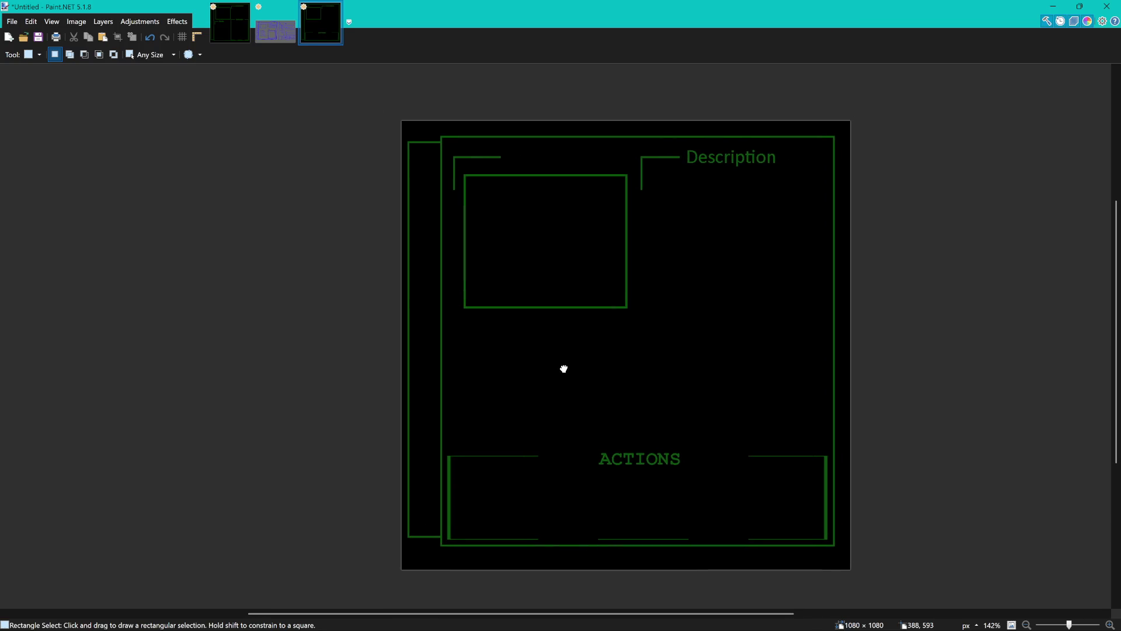
pyautogui.click(280, 39)
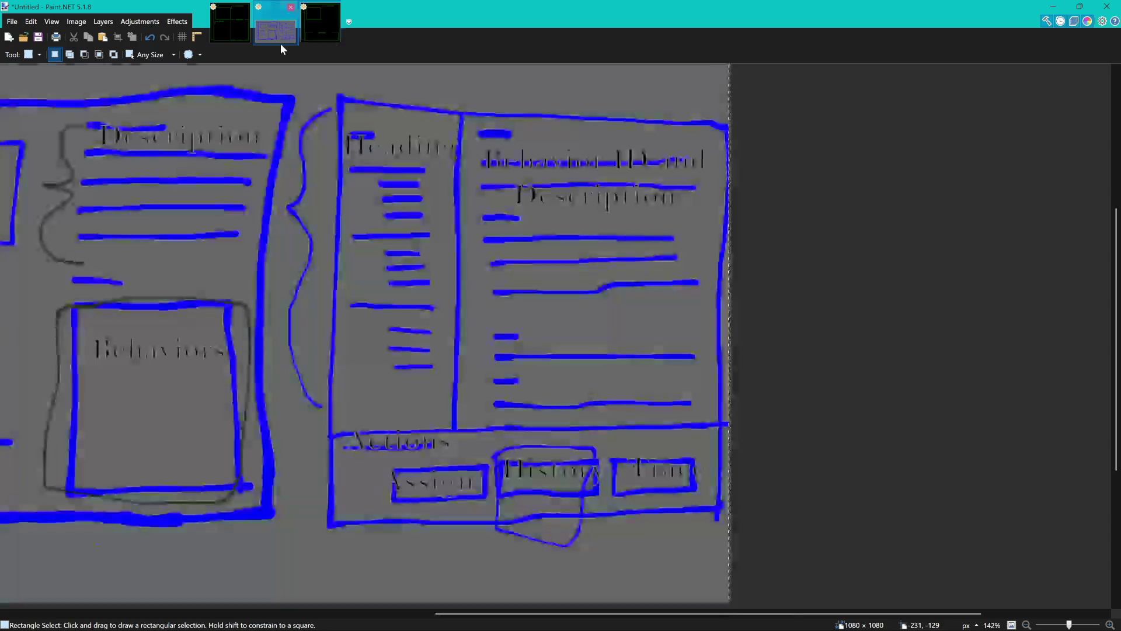
pyautogui.click(320, 24)
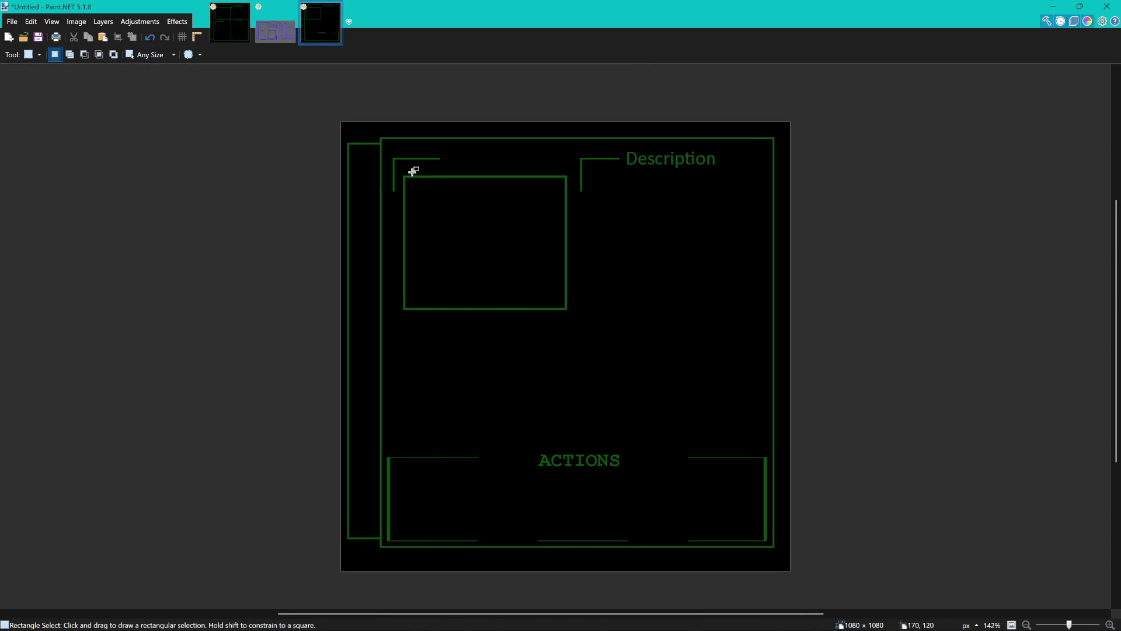
# Delete the square frame below the Description heading, including its edges.
pyautogui.moveTo(400, 173); pyautogui.dragTo(571, 322)
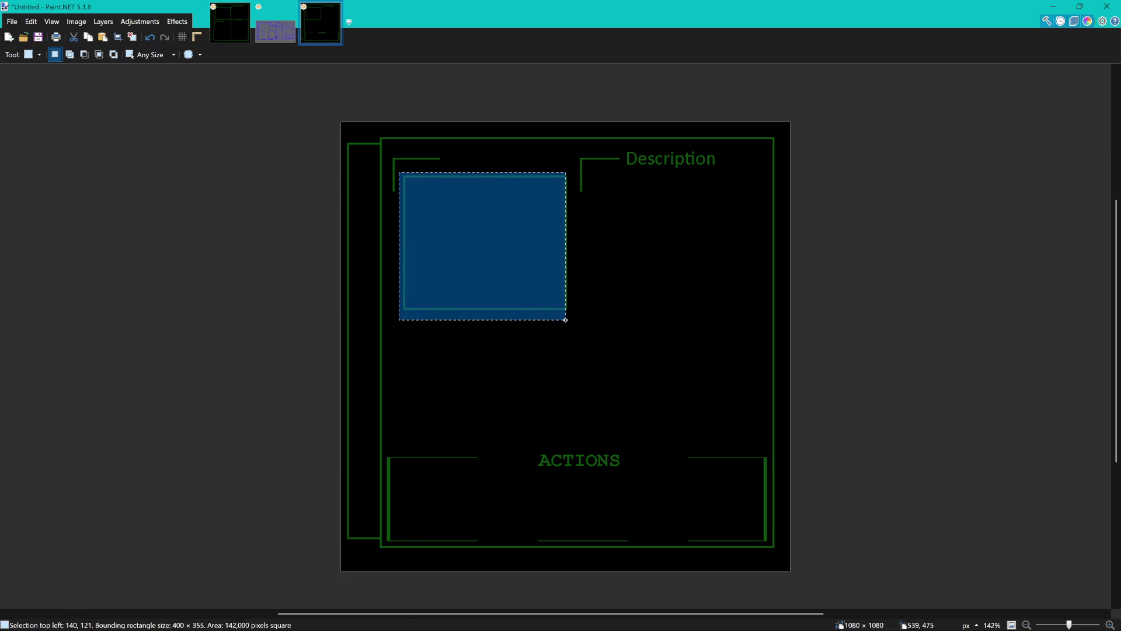
pyautogui.hotkey('ctrl', 'd')
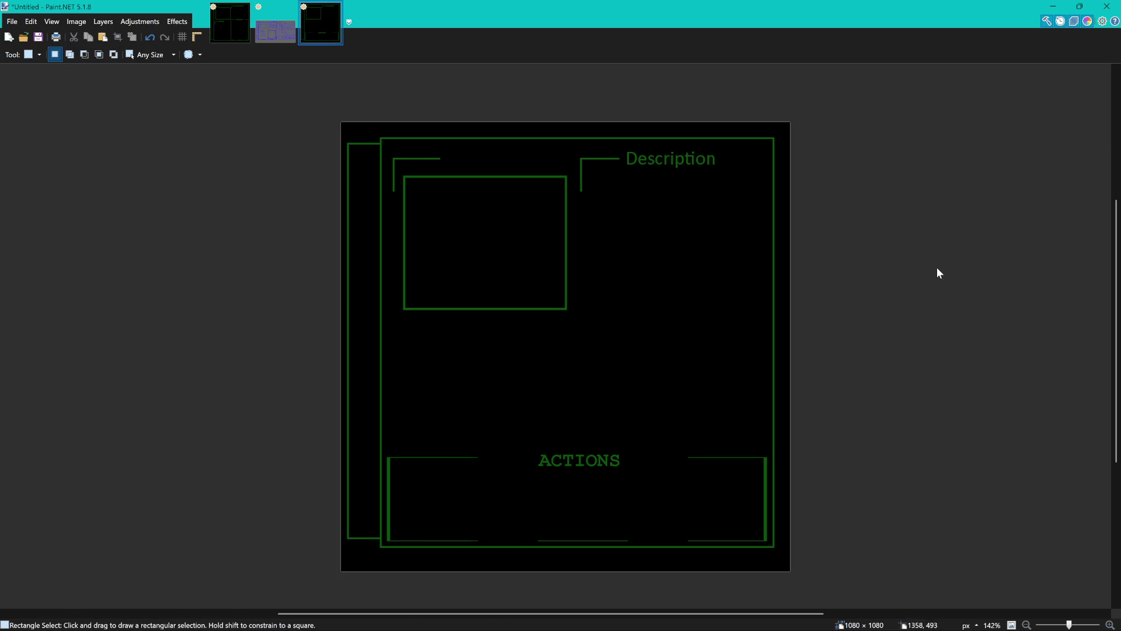
pyautogui.moveTo(400, 168); pyautogui.dragTo(574, 333)
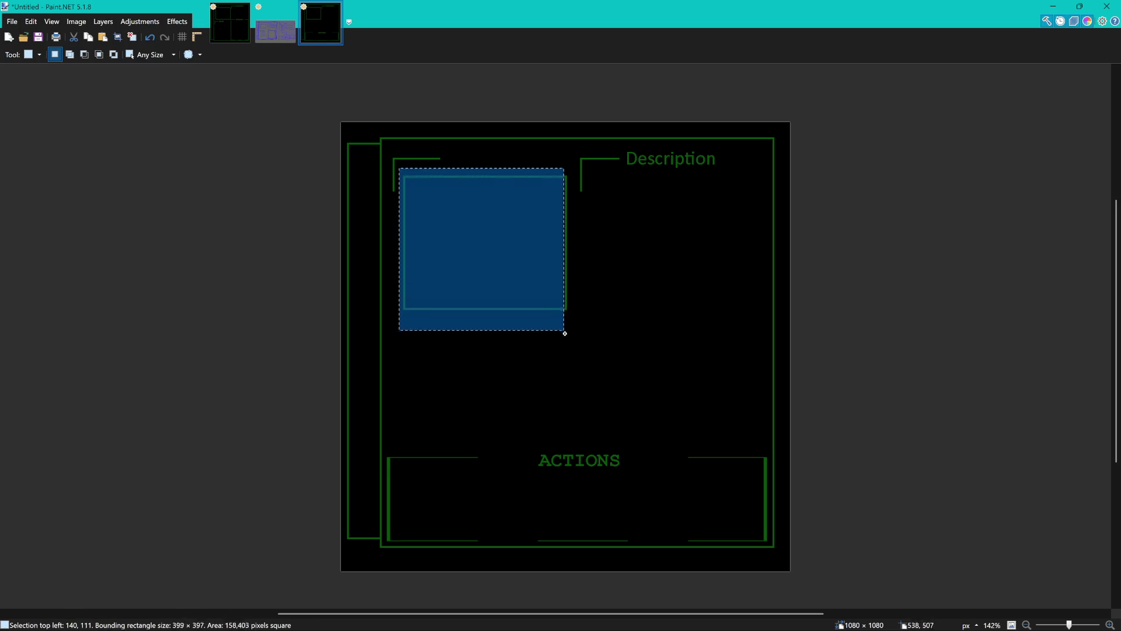
pyautogui.press('Delete')
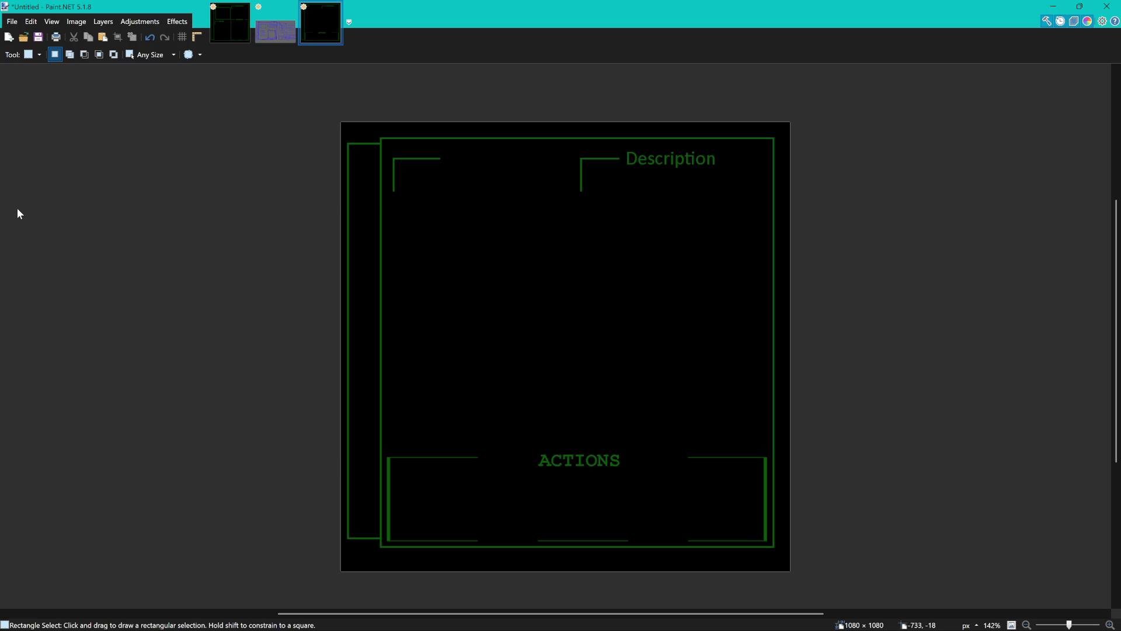
# Draw a thin green vertical bar down from the Description bracket corner, matching the bracket width.
pyautogui.press('o')
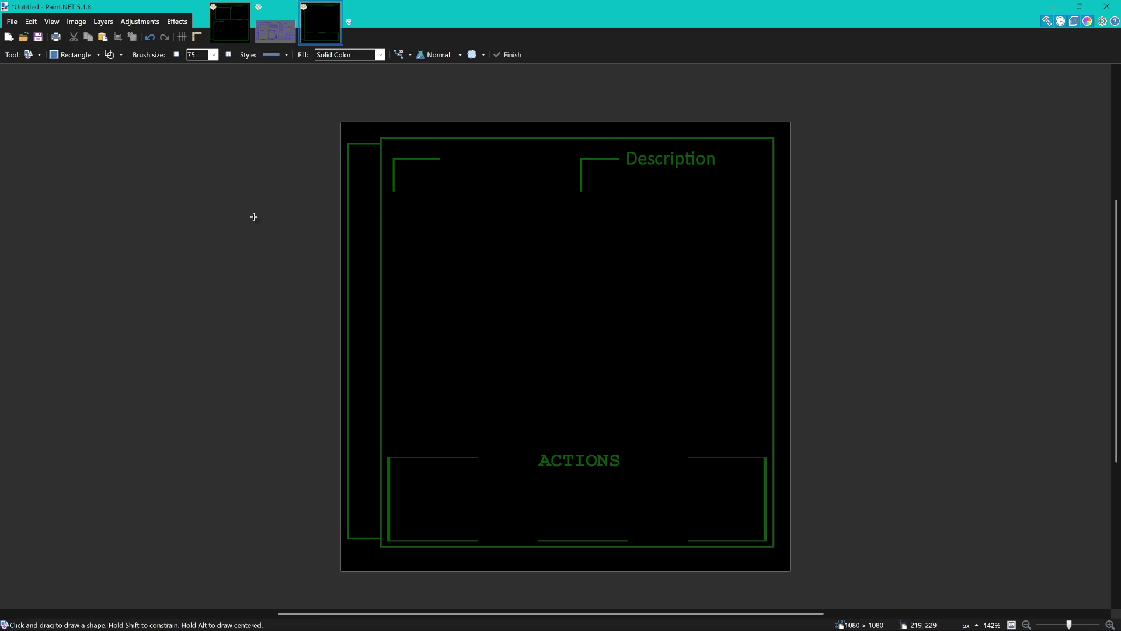
pyautogui.scroll(4, 489, 218)
pyautogui.moveTo(502, 211); pyautogui.dragTo(505, 369)
pyautogui.moveTo(502, 289); pyautogui.dragTo(500, 288)
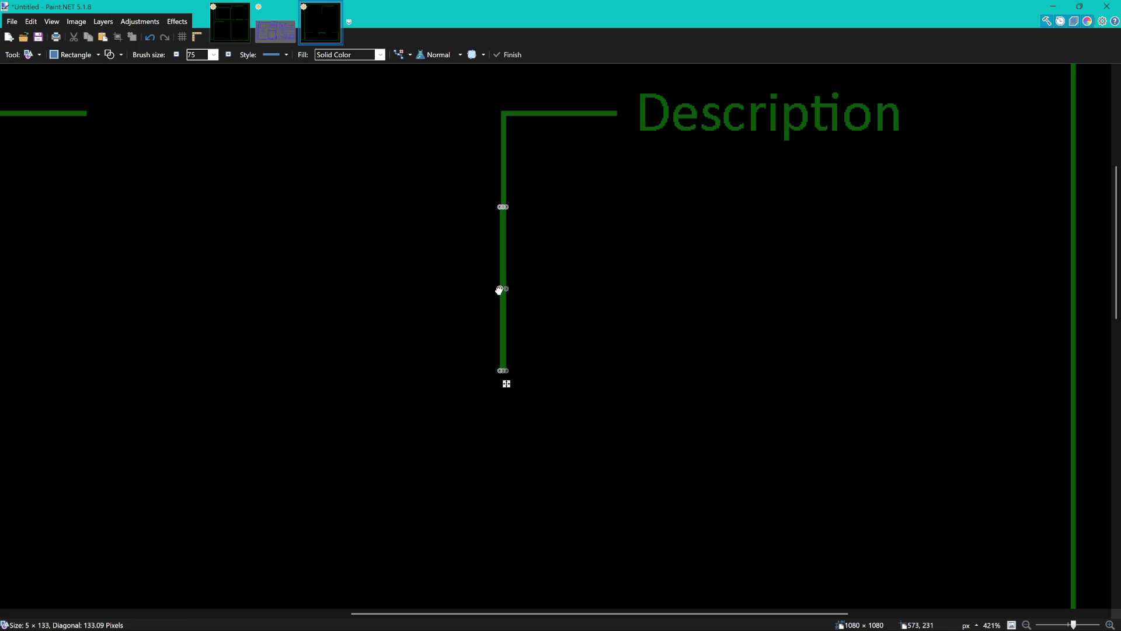
pyautogui.scroll(4, 516, 215)
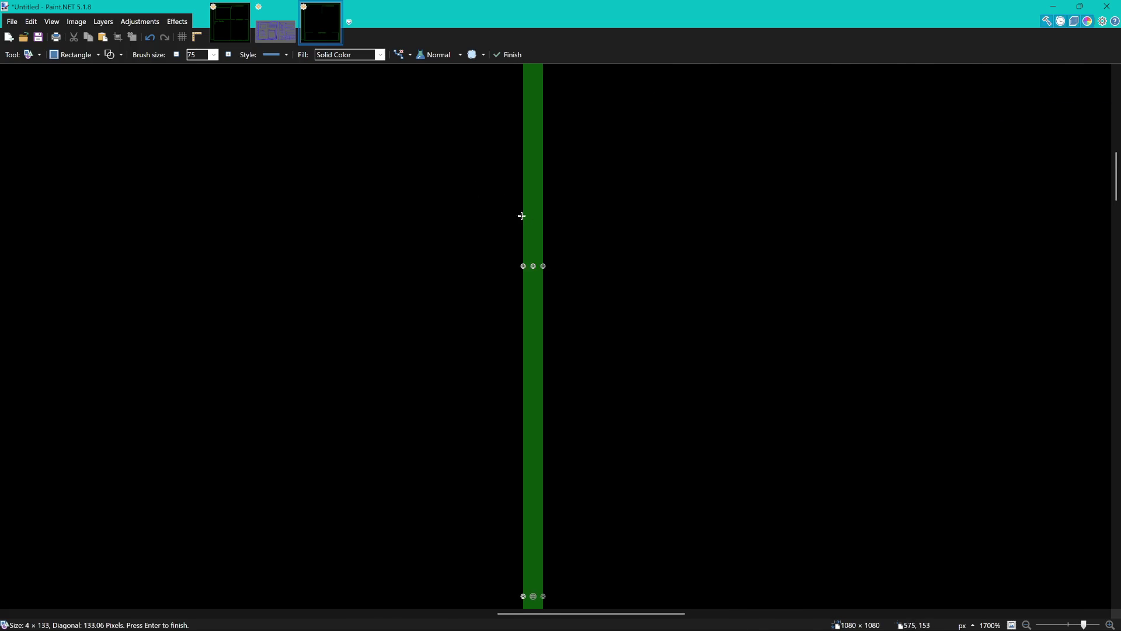
pyautogui.scroll(-8, 572, 241)
pyautogui.scroll(3, 537, 137)
pyautogui.scroll(2, 537, 138)
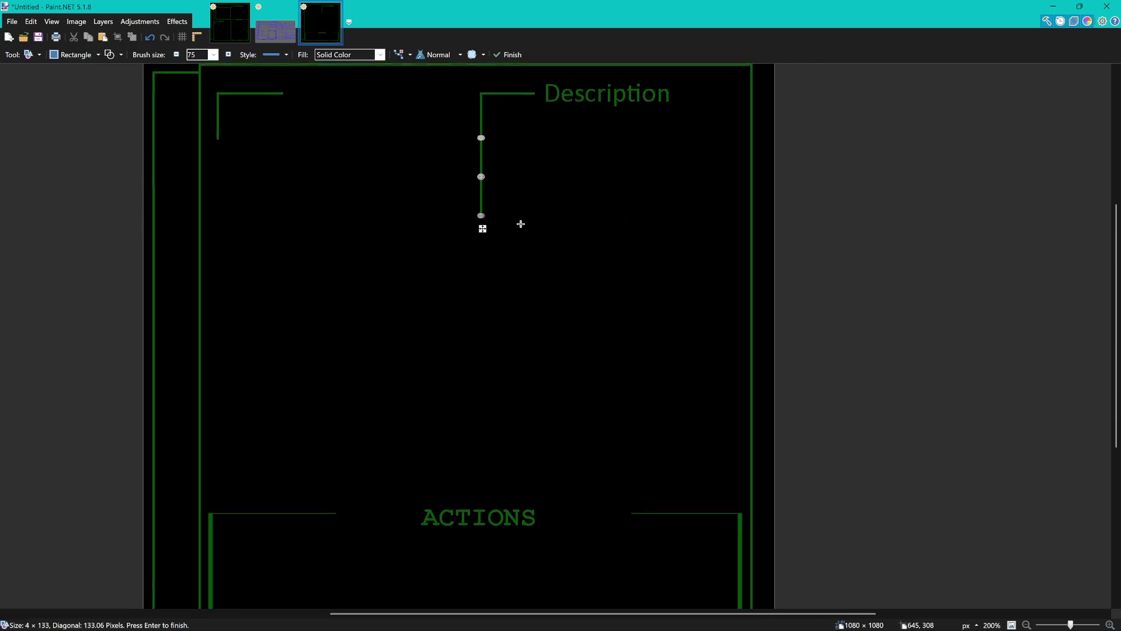
pyautogui.scroll(5, 481, 226)
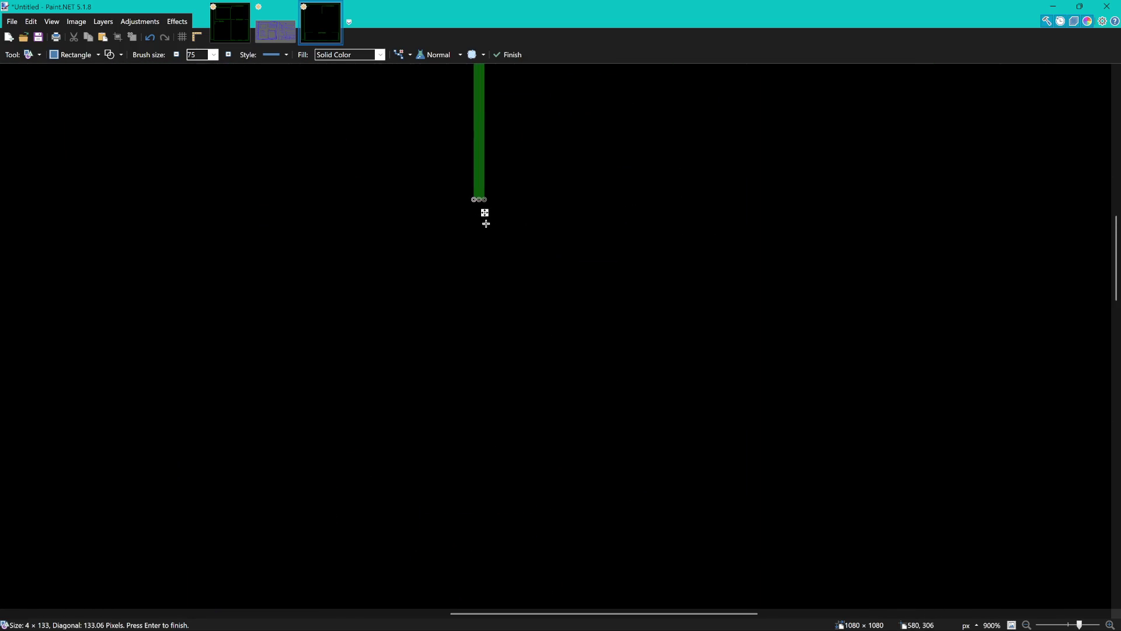
pyautogui.scroll(3, 484, 210)
# Extend the bar down to just above the ACTIONS area and commit it.
pyautogui.moveTo(482, 172); pyautogui.dragTo(484, 482)
pyautogui.scroll(-5, 485, 240)
pyautogui.scroll(-5, 481, 298)
pyautogui.scroll(-3, 481, 351)
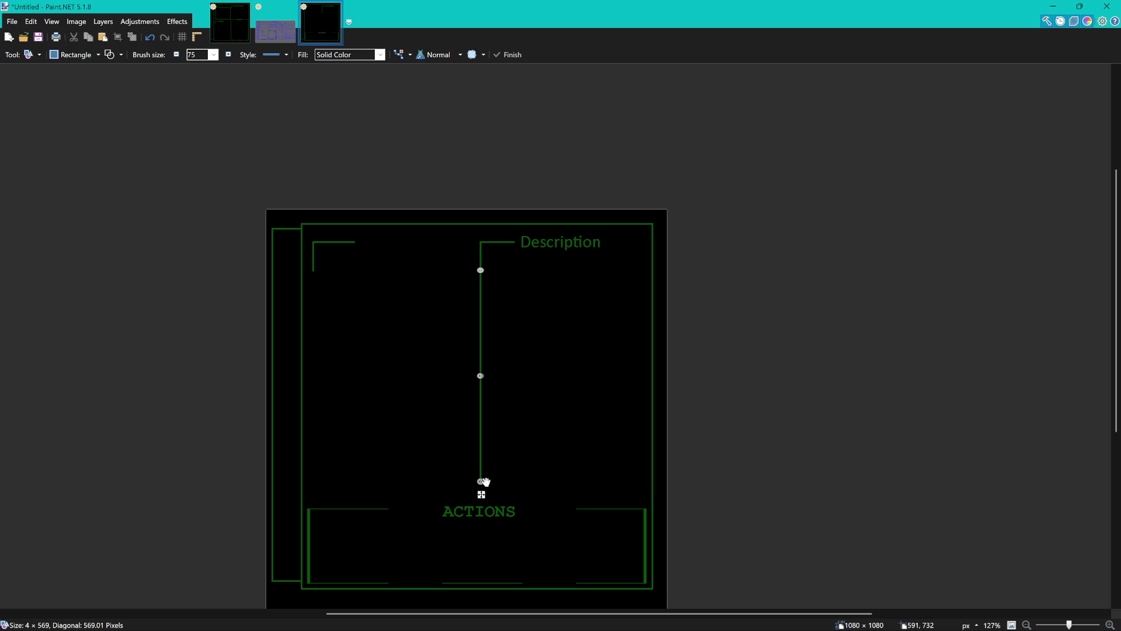
pyautogui.moveTo(485, 482); pyautogui.dragTo(483, 497)
pyautogui.press('Return')
pyautogui.moveTo(595, 407)
pyautogui.mouseDown()
pyautogui.moveTo(613, 362)
pyautogui.moveTo(665, 371)
pyautogui.mouseUp()
pyautogui.press('s')
pyautogui.scroll(2, 664, 221)
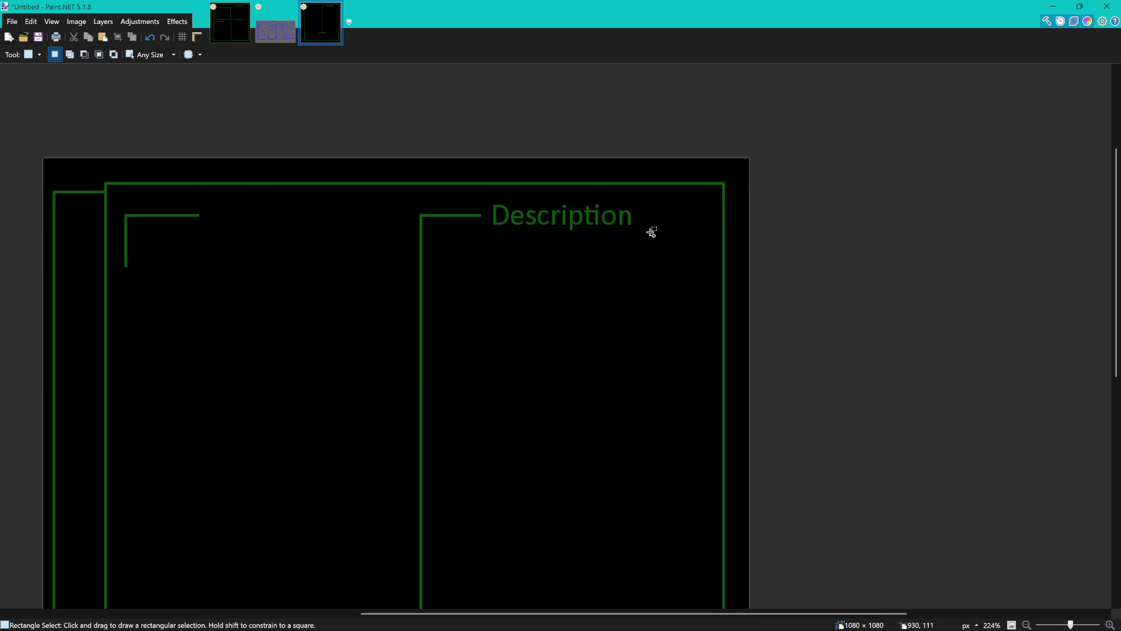
# Delete the Description label from the mockup.
pyautogui.scroll(3, 459, 183)
pyautogui.moveTo(311, 147); pyautogui.dragTo(659, 242)
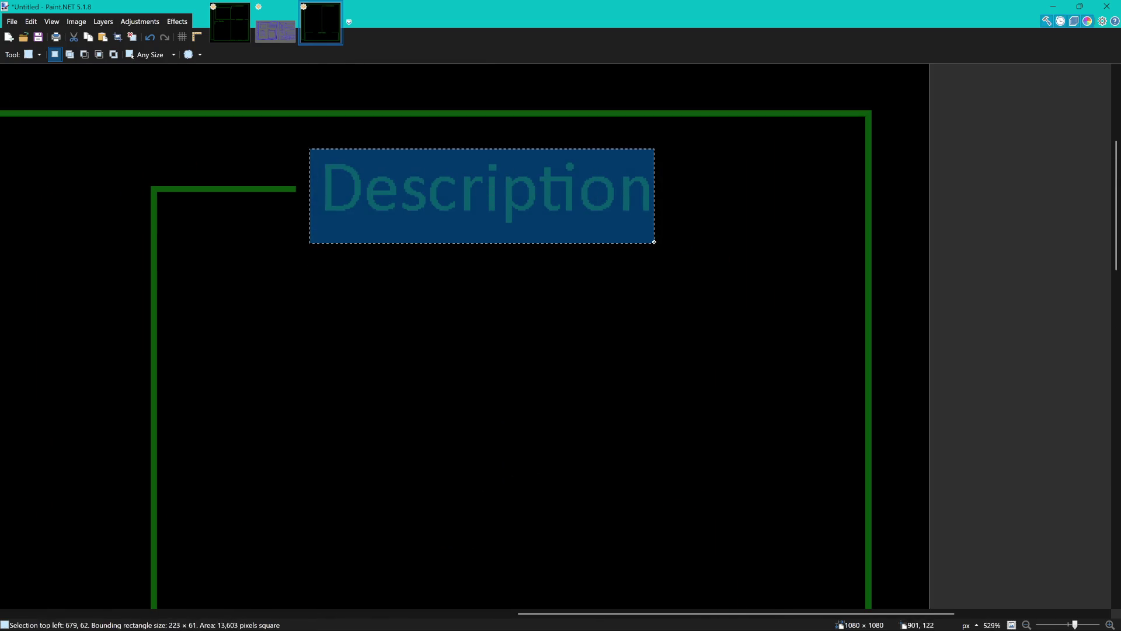
pyautogui.click(624, 244)
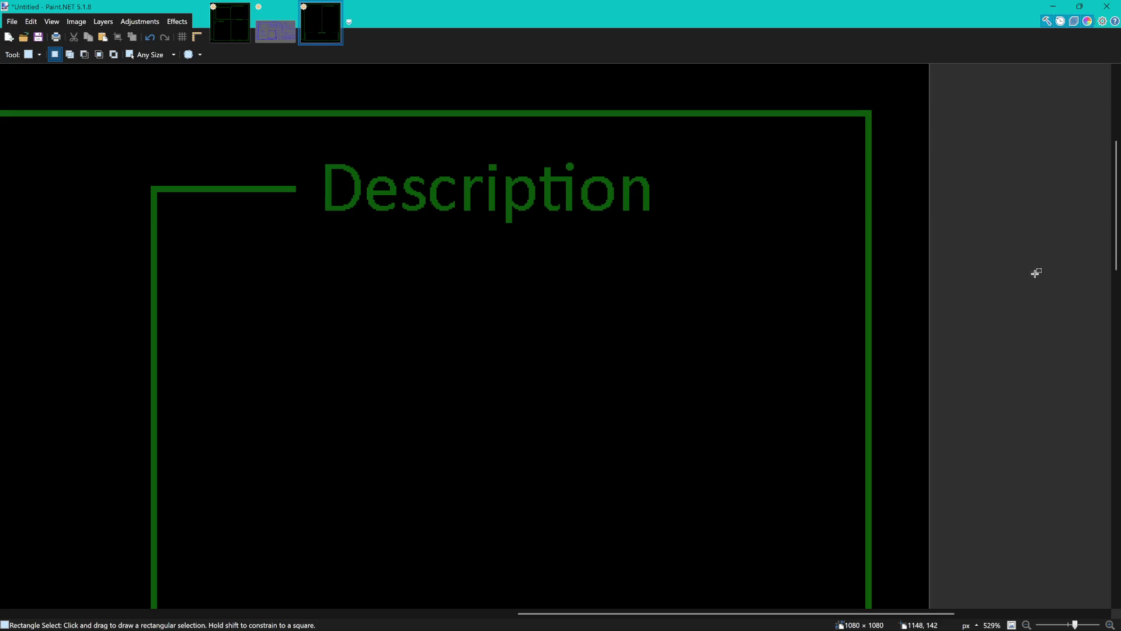
pyautogui.moveTo(316, 140); pyautogui.dragTo(681, 246)
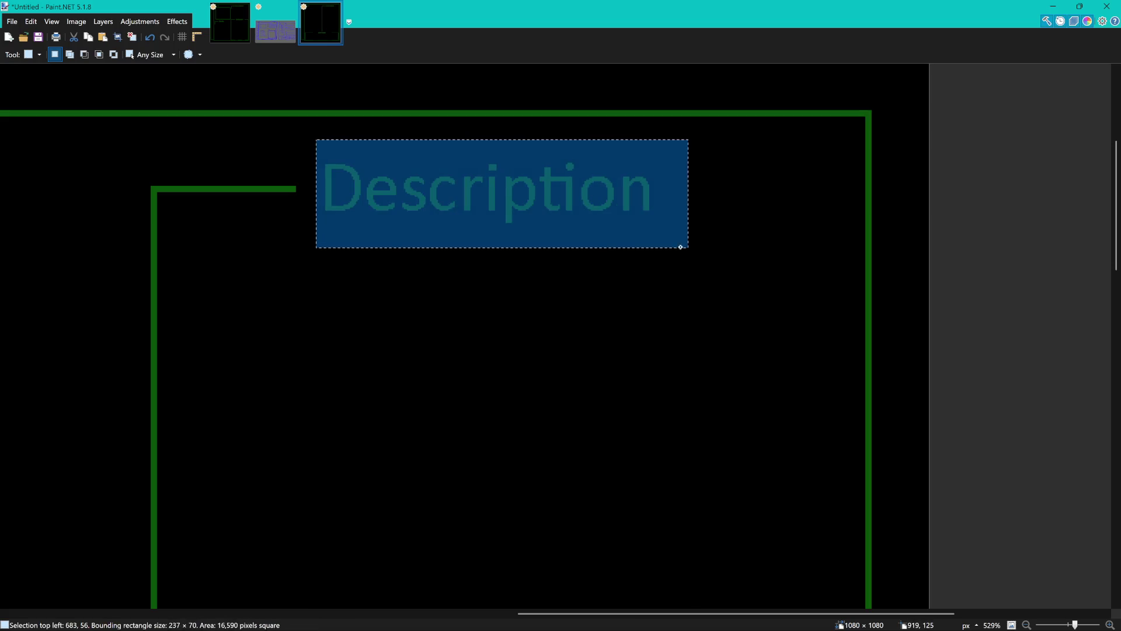
pyautogui.press('Delete')
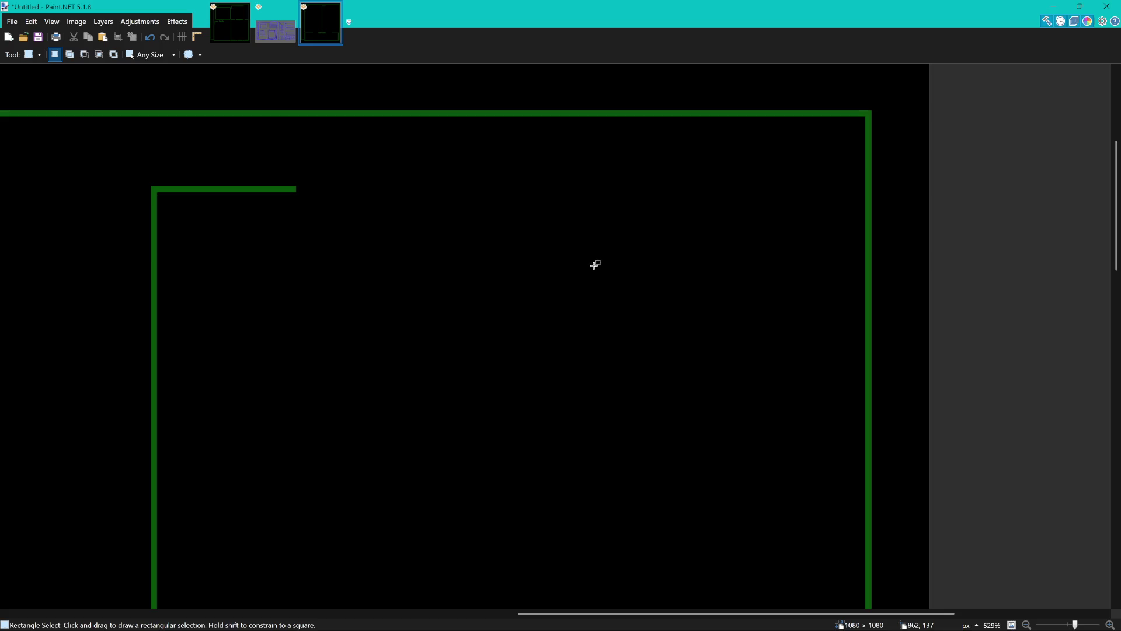
# Frame the bracketed panels and ACTIONS box in view, ready to add text.
pyautogui.scroll(-3, 596, 264)
pyautogui.moveTo(449, 293); pyautogui.dragTo(659, 267)
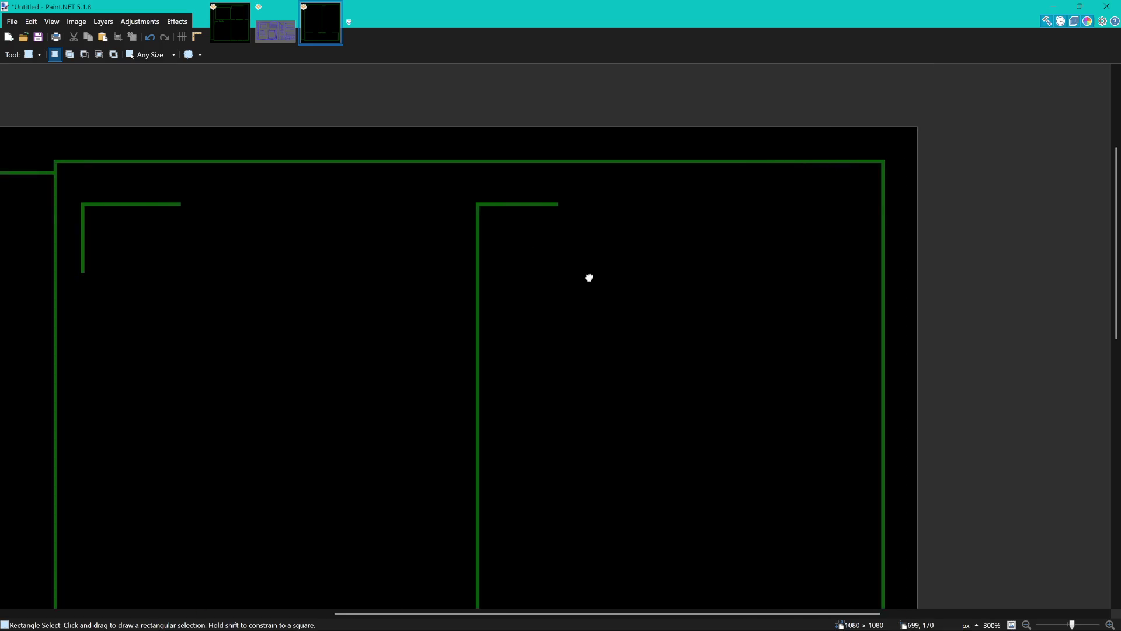
pyautogui.scroll(-1, 659, 266)
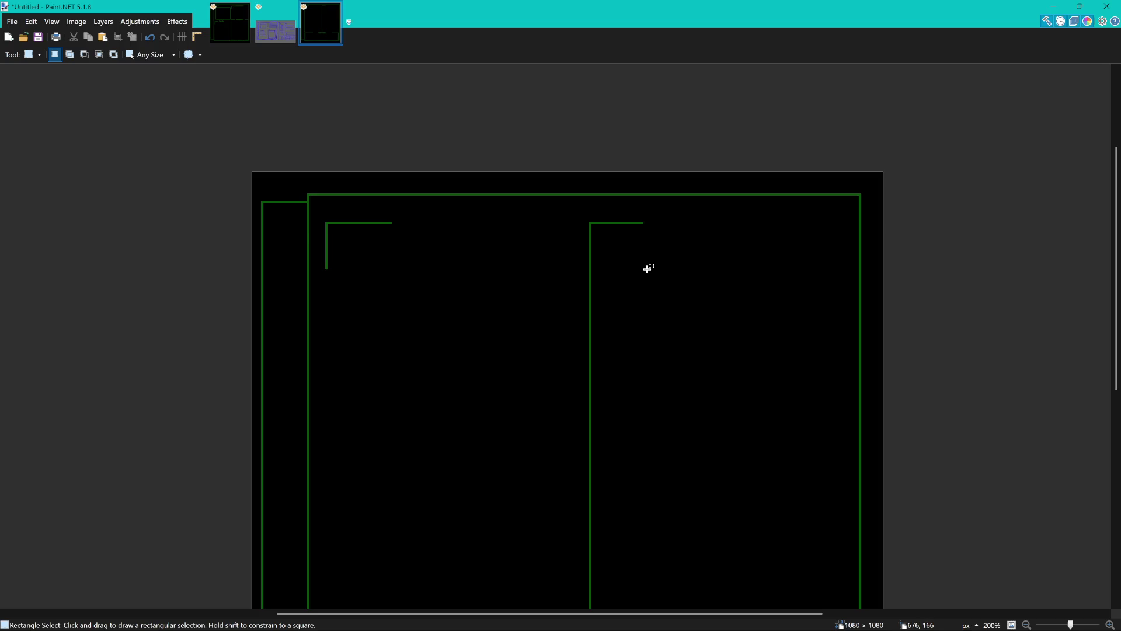
pyautogui.moveTo(648, 268); pyautogui.dragTo(632, 269)
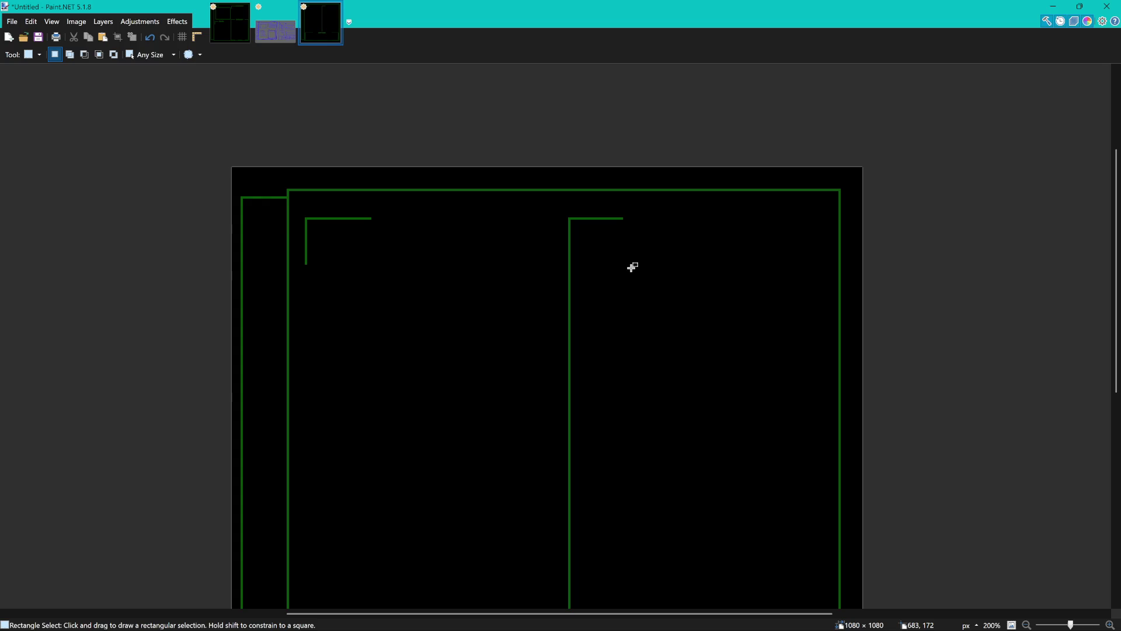
pyautogui.scroll(3, 438, 199)
pyautogui.moveTo(621, 213)
pyautogui.mouseDown()
pyautogui.moveTo(564, 212)
pyautogui.moveTo(557, 224)
pyautogui.mouseUp()
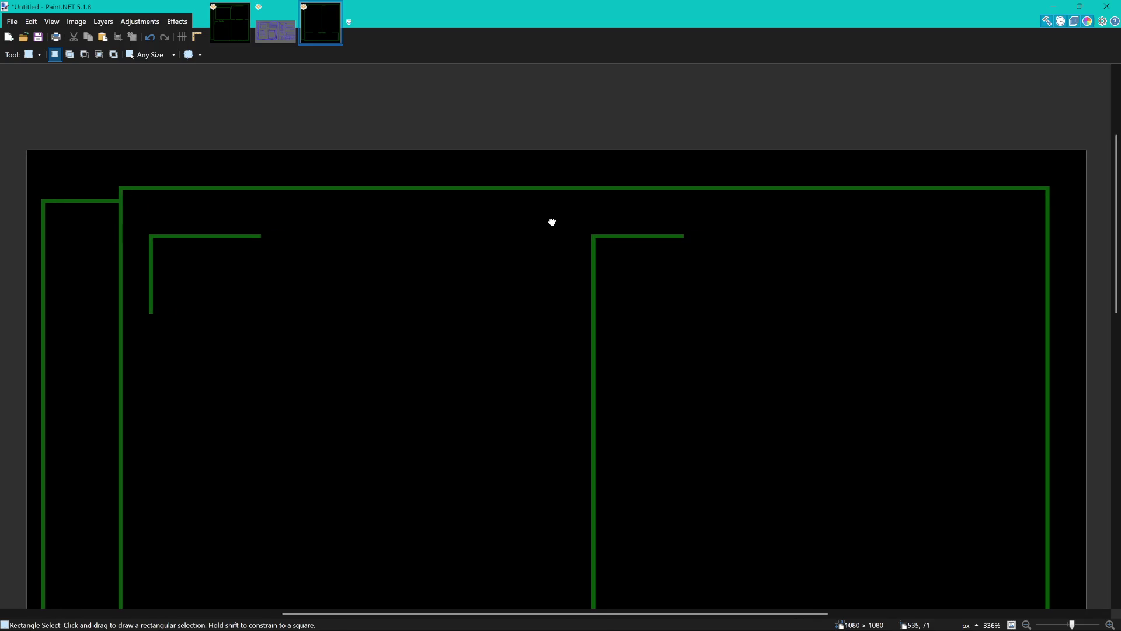
pyautogui.moveTo(575, 239); pyautogui.dragTo(382, 213)
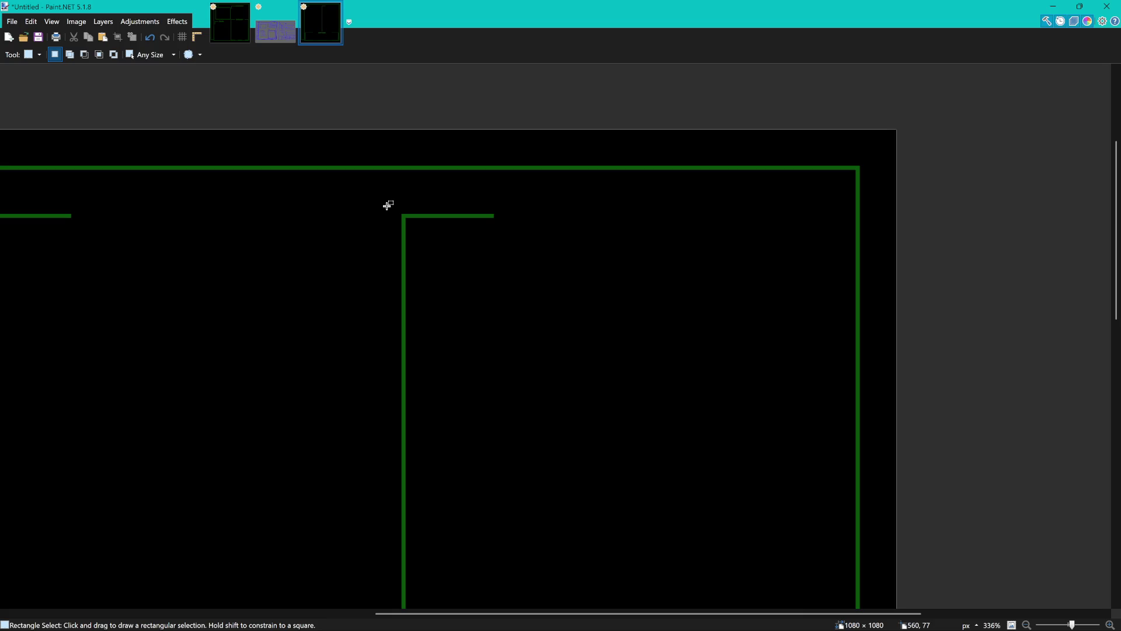
pyautogui.moveTo(471, 232); pyautogui.dragTo(559, 251)
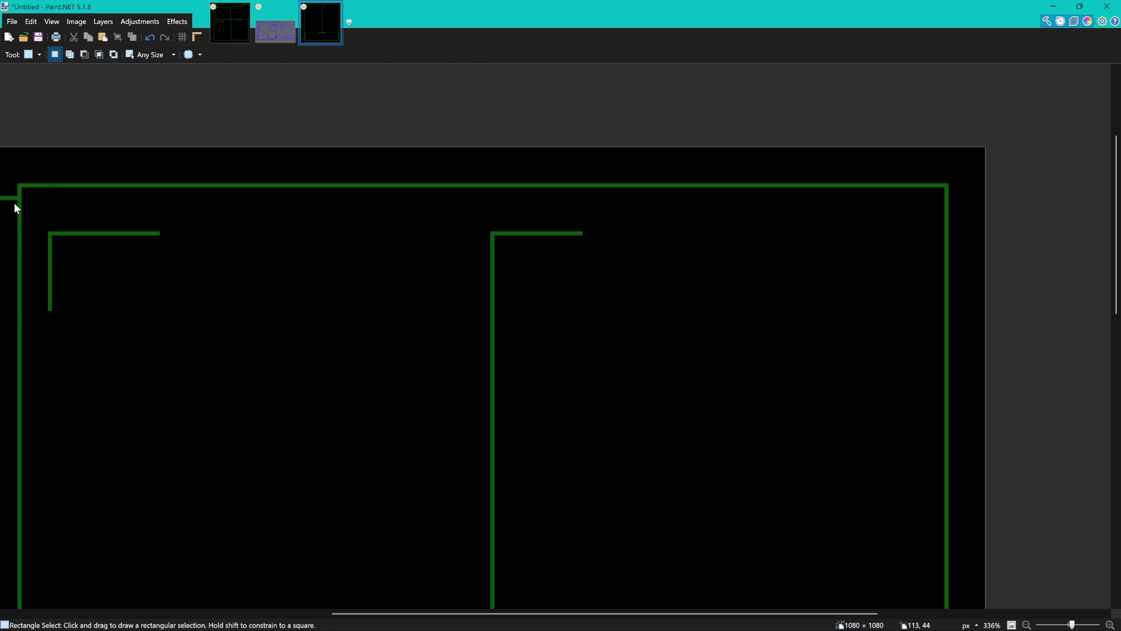
pyautogui.press('t')
pyautogui.scroll(-1, 373, 182)
pyautogui.scroll(-10, 377, 184)
pyautogui.scroll(8, 371, 187)
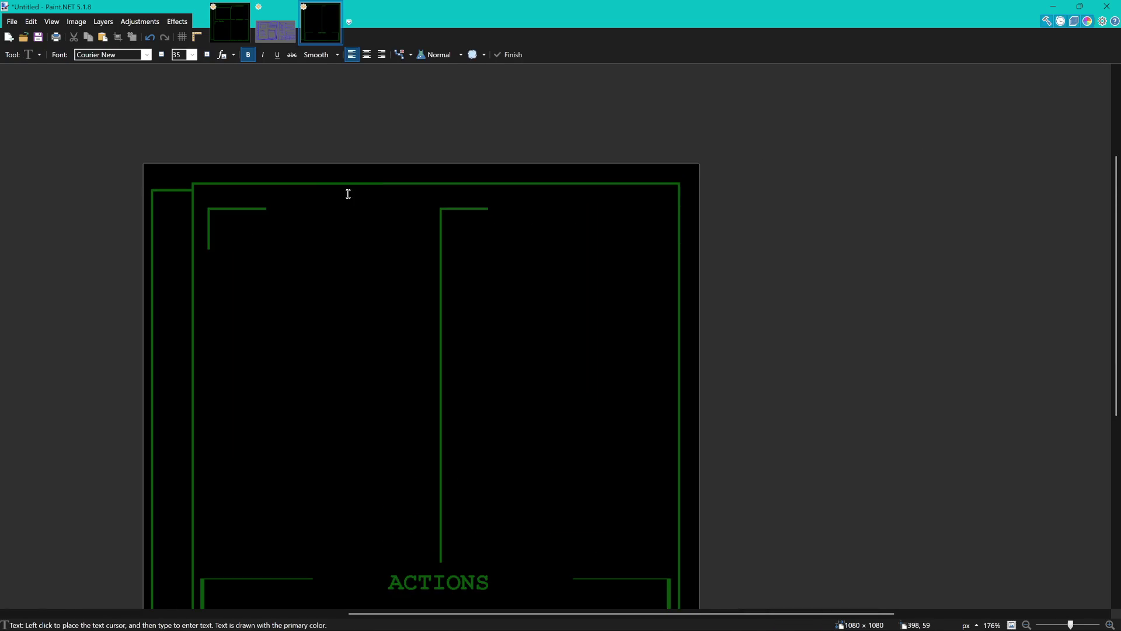
# Add the title 'BEHAVIOR ANALYSIS DATABASE' and place it on the main frame's top border.
pyautogui.click(289, 175)
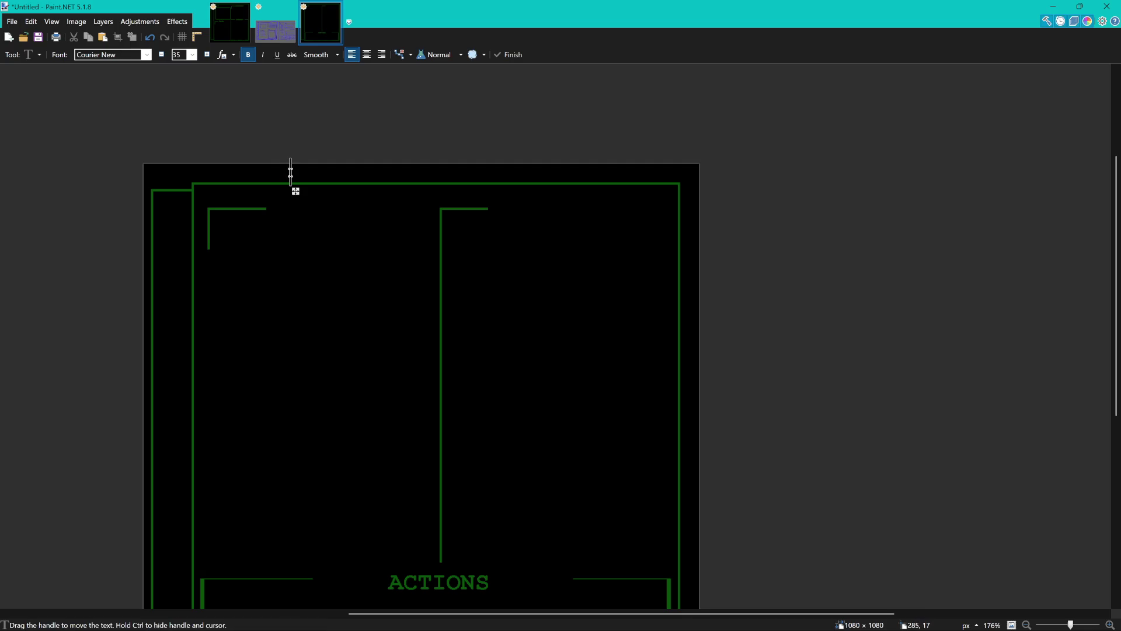
pyautogui.write('BEHAVIORa')
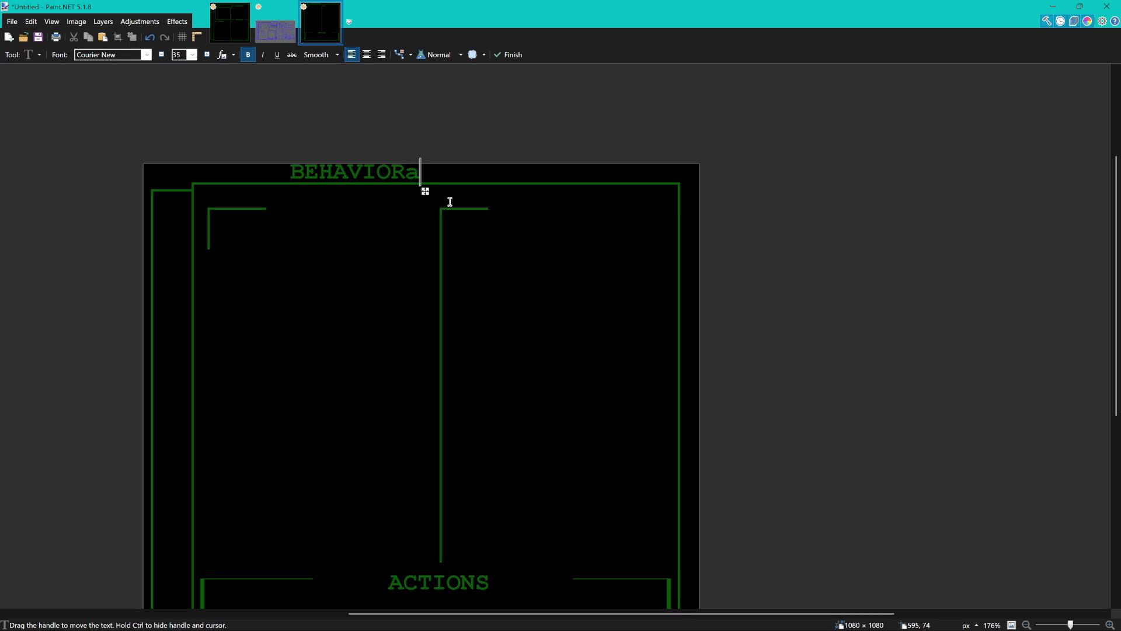
pyautogui.press('BackSpace')
pyautogui.write('ANALYSIS DATABASE')
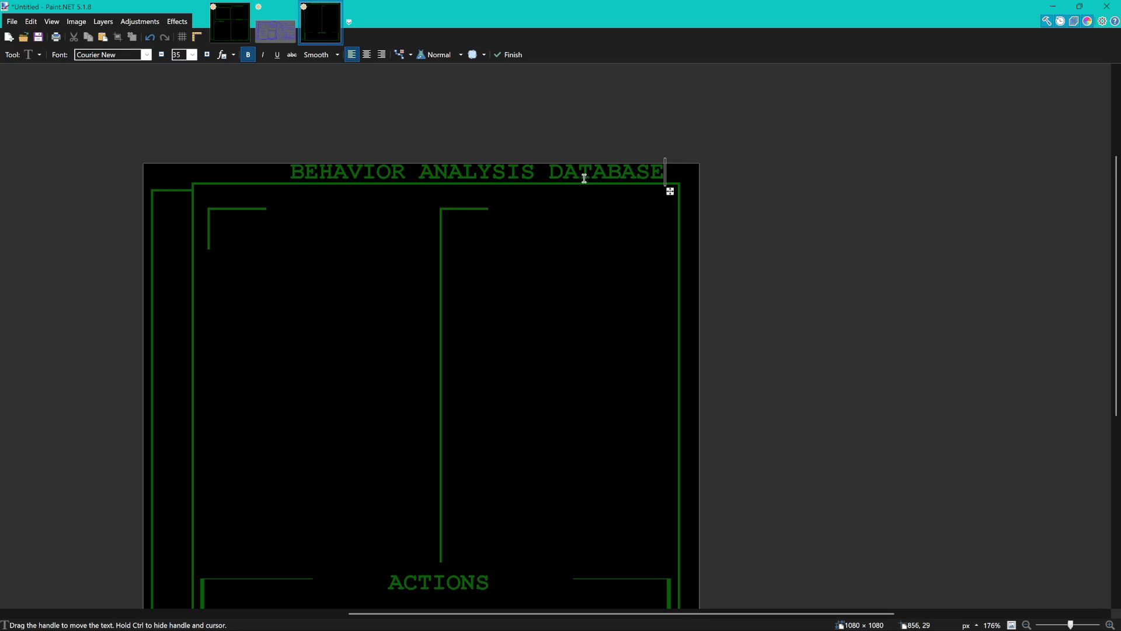
pyautogui.moveTo(670, 191)
pyautogui.mouseDown()
pyautogui.moveTo(621, 197)
pyautogui.moveTo(629, 219)
pyautogui.mouseUp()
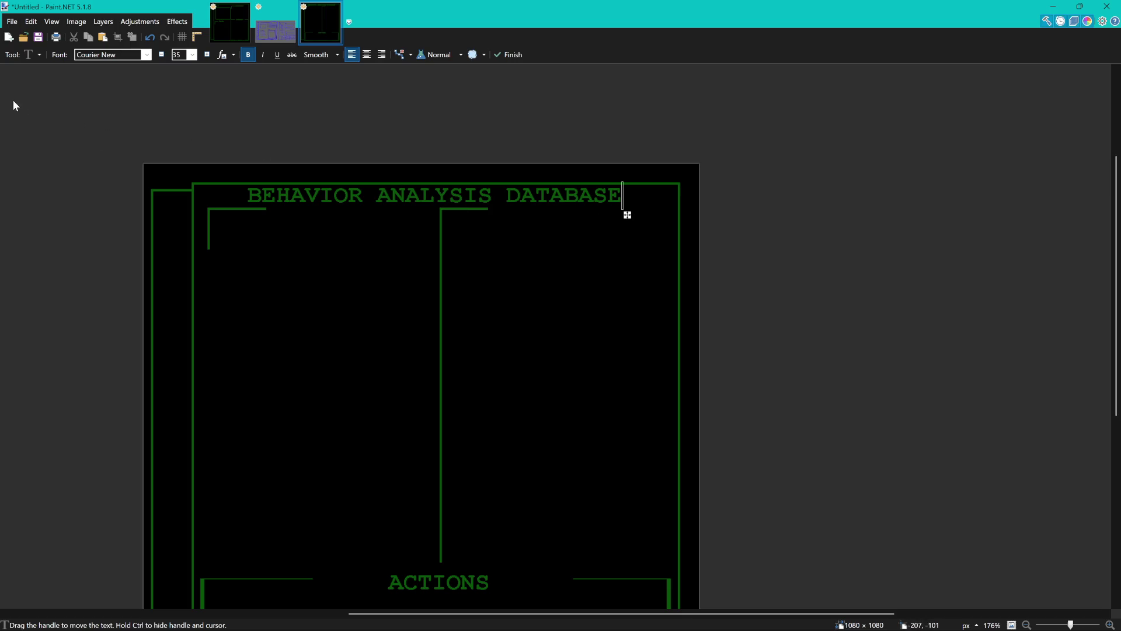
pyautogui.press('Escape')
pyautogui.press('s')
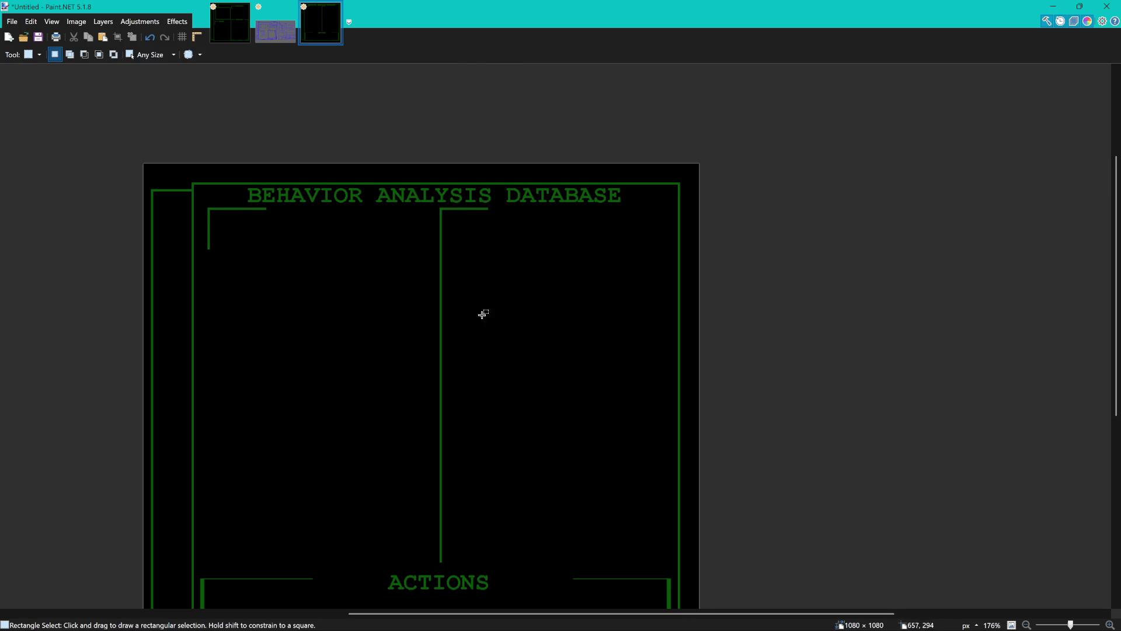
pyautogui.moveTo(478, 316); pyautogui.dragTo(527, 285)
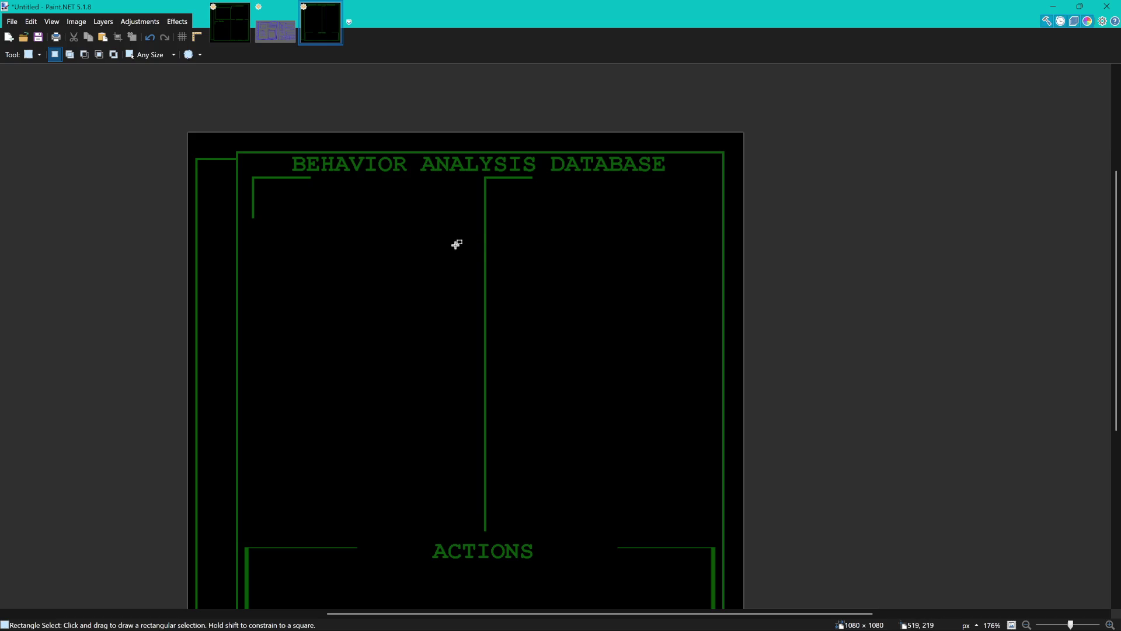
pyautogui.moveTo(478, 176)
pyautogui.mouseDown()
pyautogui.moveTo(586, 536)
pyautogui.moveTo(596, 534)
pyautogui.mouseUp()
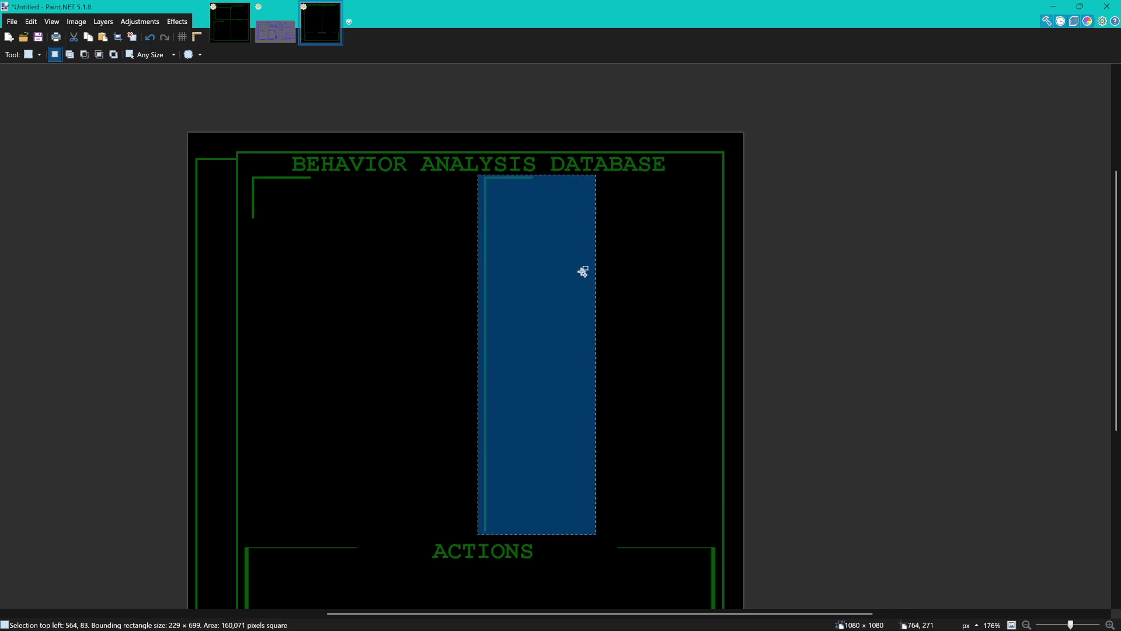
pyautogui.scroll(4, 583, 276)
pyautogui.scroll(-3, 556, 255)
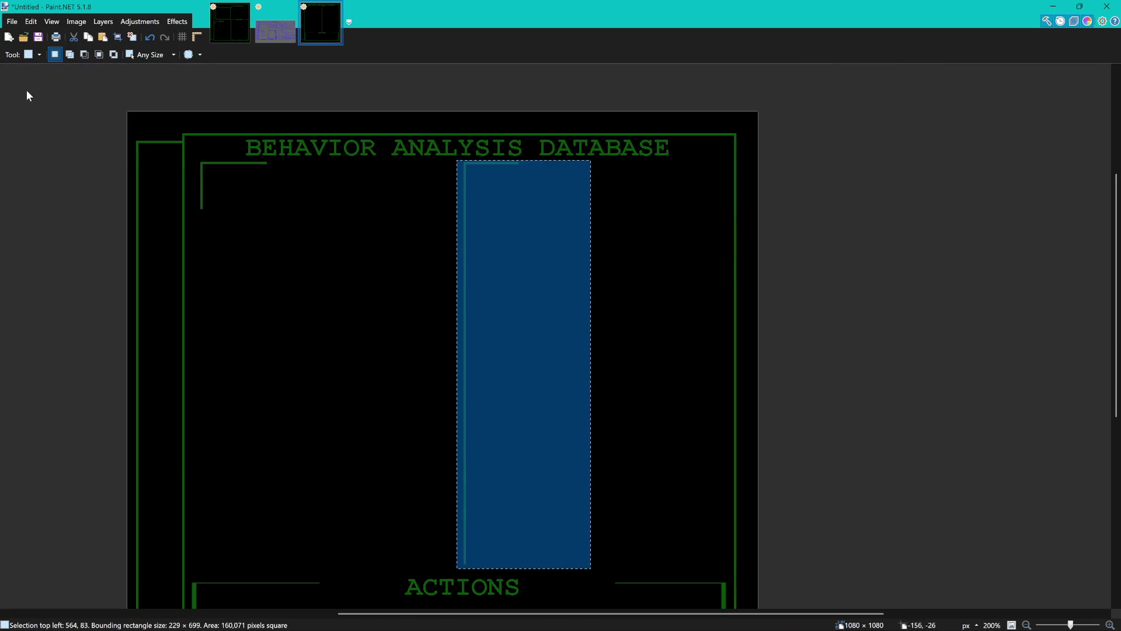
pyautogui.press('m')
pyautogui.hscroll(-3, 559, 251)
pyautogui.moveTo(587, 254)
pyautogui.mouseDown()
pyautogui.moveTo(617, 251)
pyautogui.moveTo(578, 236)
pyautogui.mouseUp()
pyautogui.hotkey('ctrl', 'z')
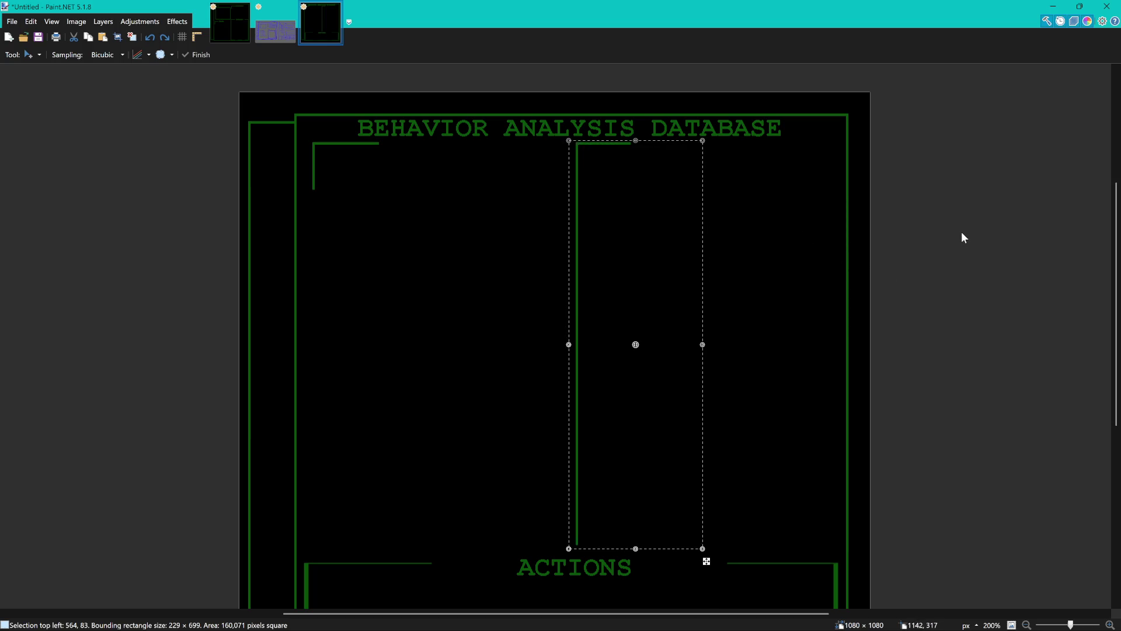
pyautogui.moveTo(649, 238)
pyautogui.mouseDown()
pyautogui.moveTo(596, 238)
pyautogui.moveTo(610, 239)
pyautogui.mouseUp()
pyautogui.hotkey('ctrl', 'z')
pyautogui.hotkey('ctrl', 'z')
pyautogui.hotkey('ctrl', 'z')
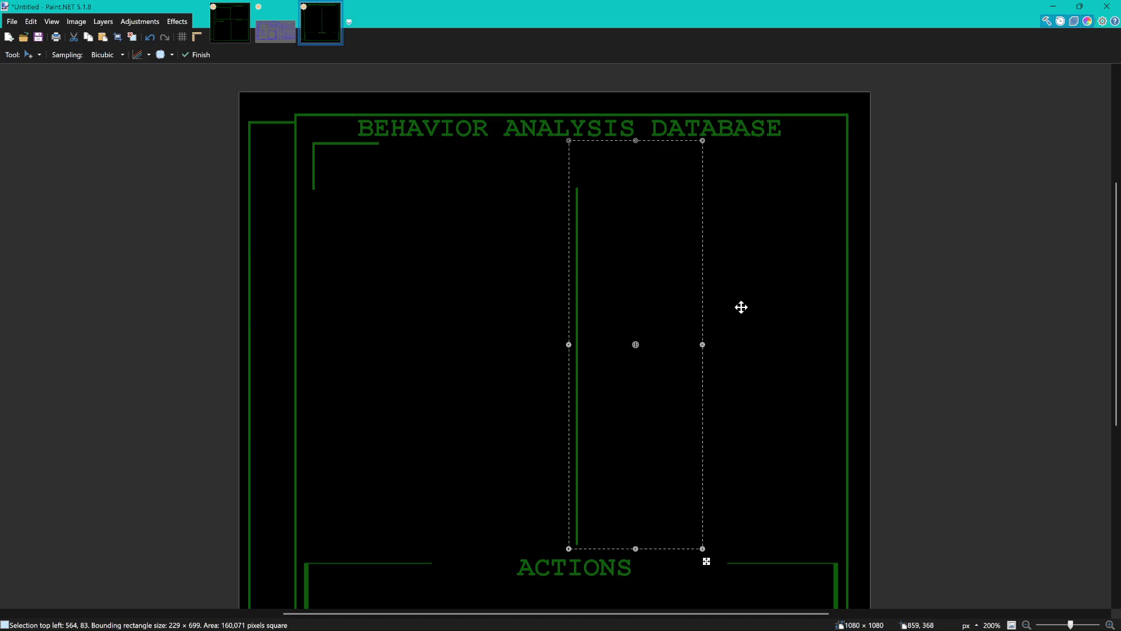
pyautogui.press('s')
pyautogui.click(532, 218)
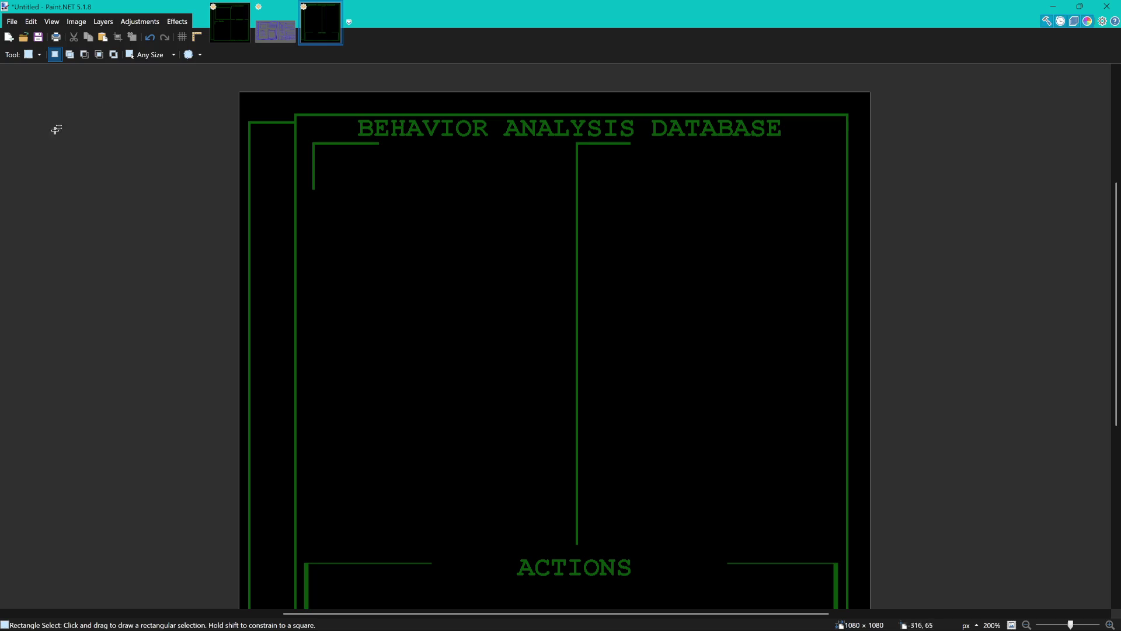
pyautogui.moveTo(573, 139); pyautogui.dragTo(664, 549)
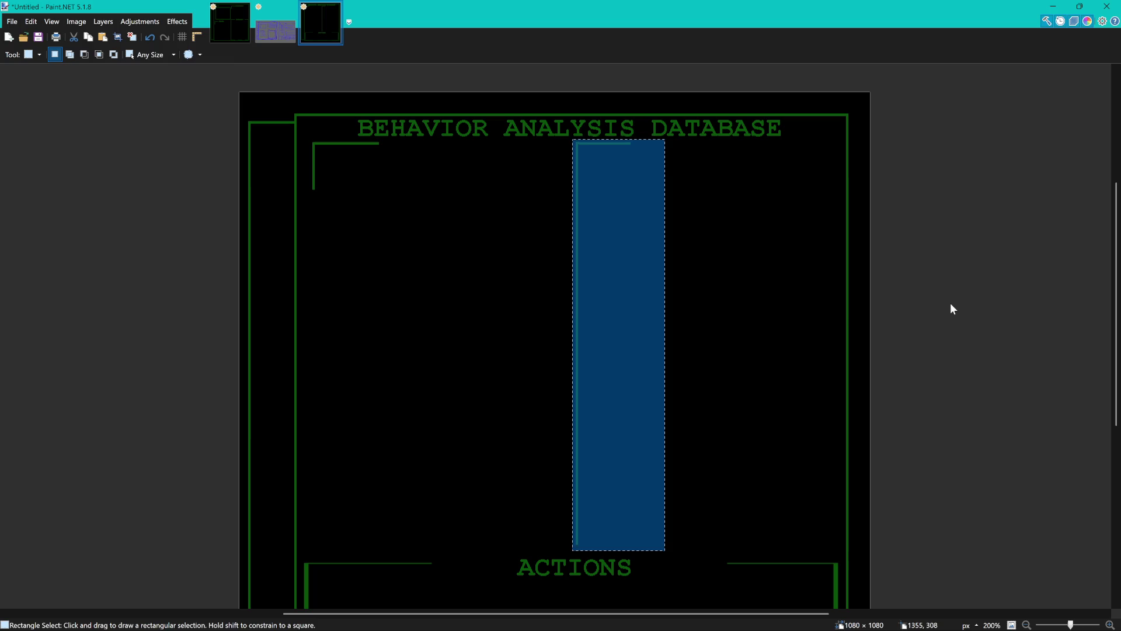
# Select the middle vertical divider line together with its short top corner stroke, ready to move.
pyautogui.click(759, 281)
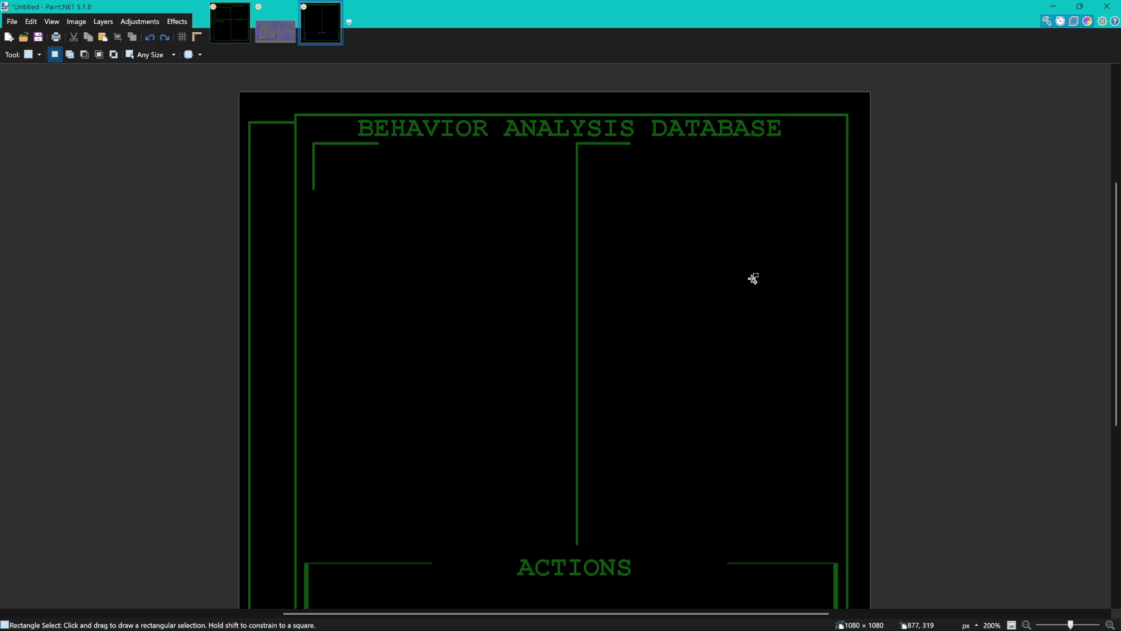
pyautogui.moveTo(553, 552)
pyautogui.mouseDown()
pyautogui.moveTo(652, 236)
pyautogui.moveTo(643, 143)
pyautogui.mouseUp()
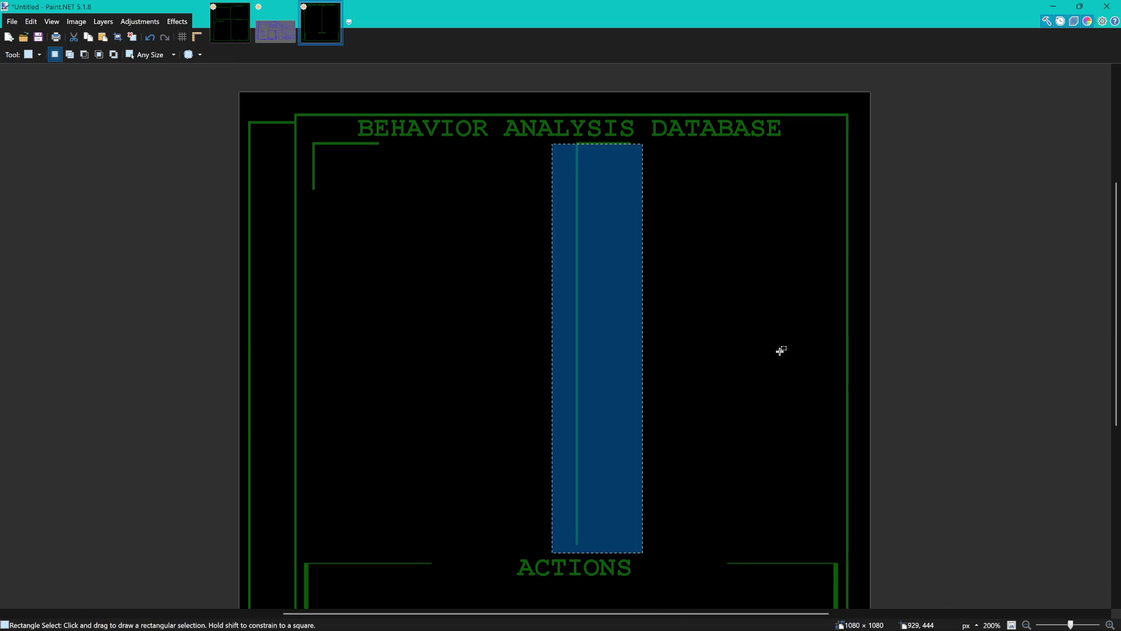
pyautogui.press('m')
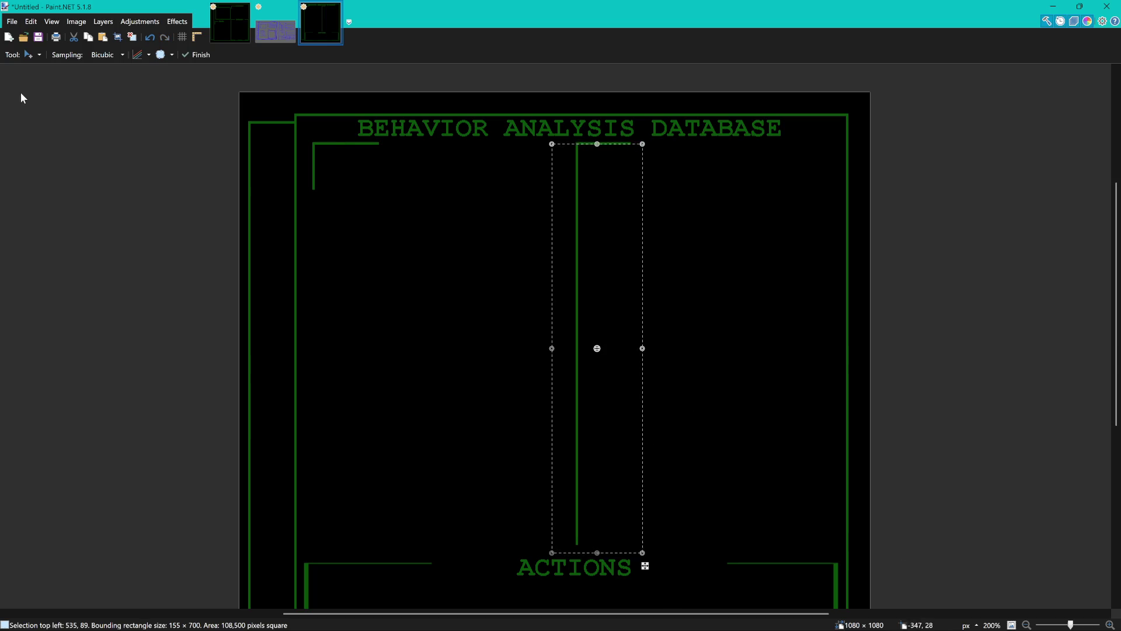
pyautogui.press('s')
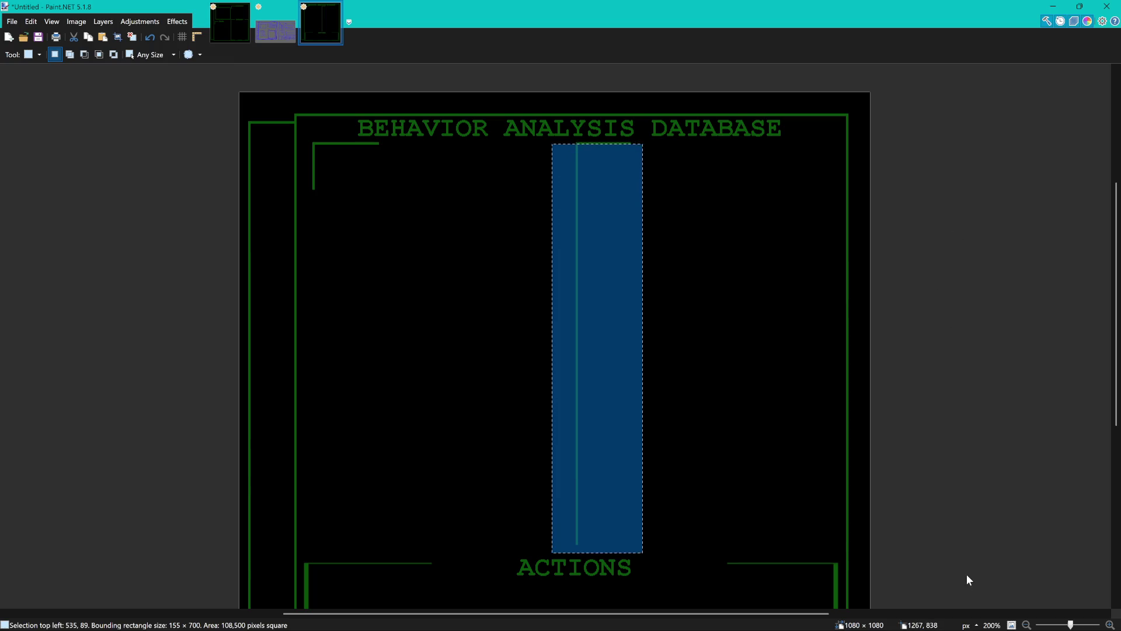
pyautogui.click(503, 191)
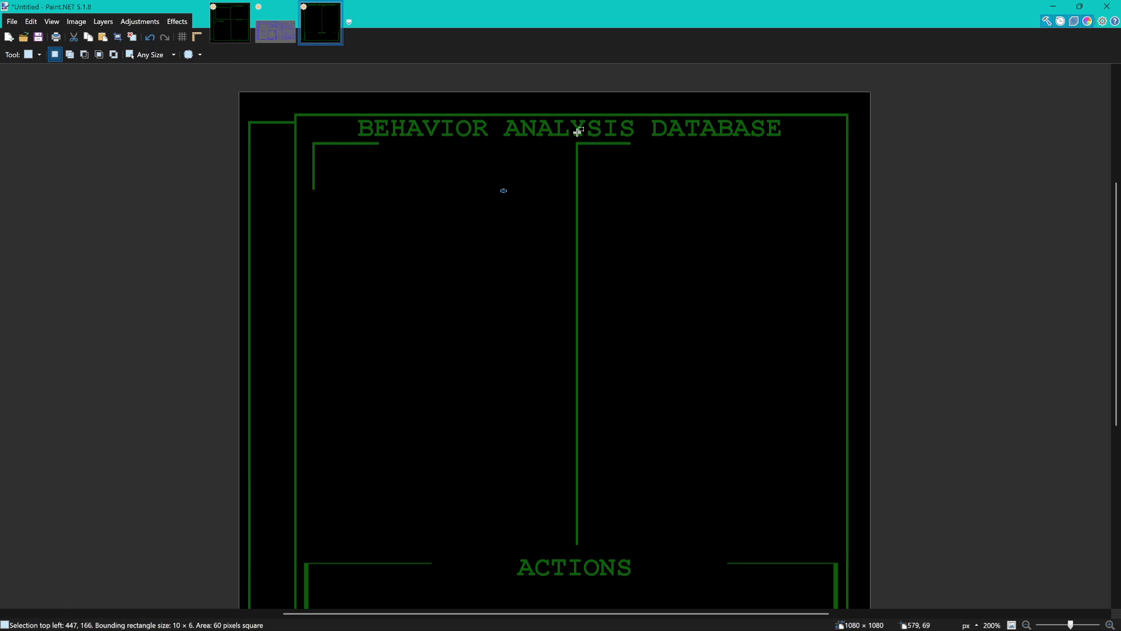
pyautogui.moveTo(565, 137); pyautogui.dragTo(674, 454)
pyautogui.click(670, 494)
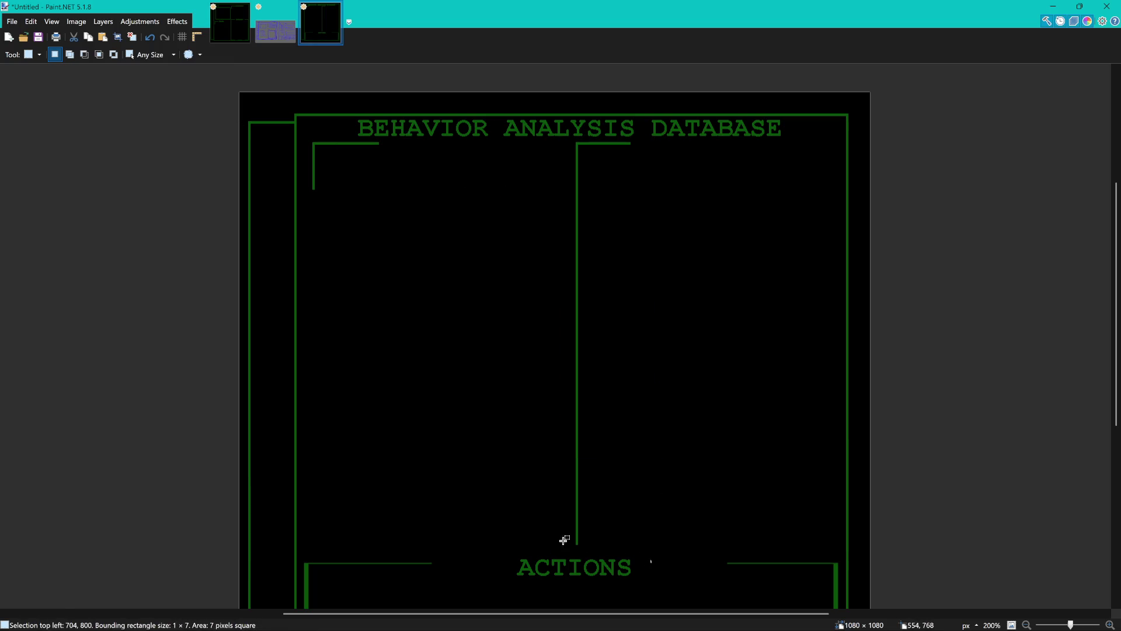
pyautogui.moveTo(546, 547); pyautogui.dragTo(687, 138)
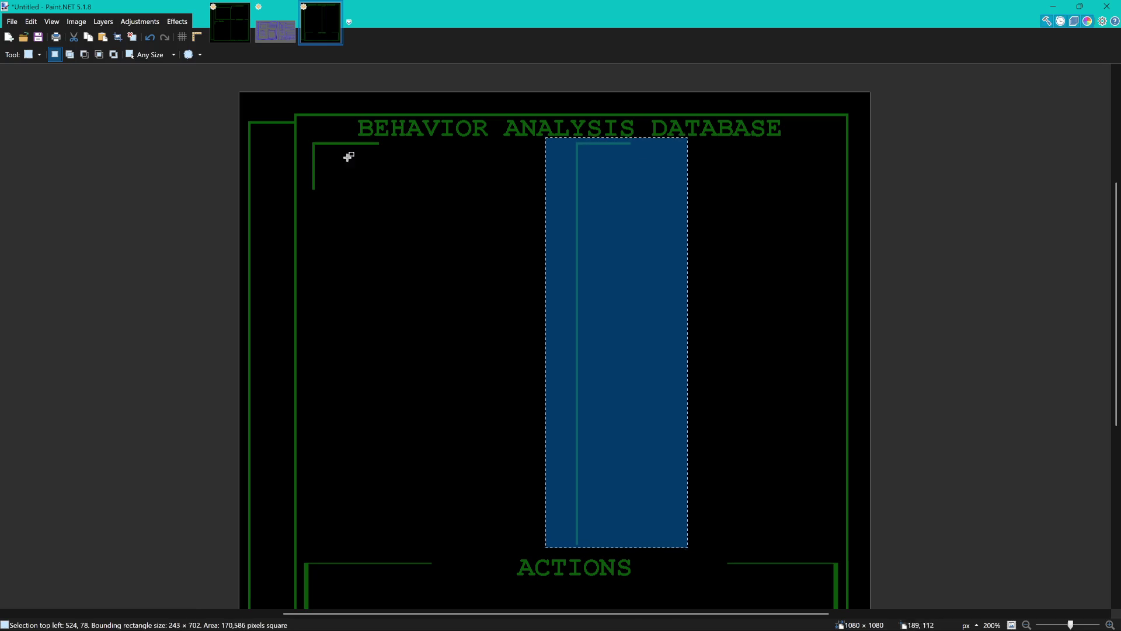
pyautogui.press('m')
pyautogui.moveTo(619, 261)
pyautogui.mouseDown()
pyautogui.moveTo(564, 258)
pyautogui.moveTo(479, 286)
pyautogui.mouseUp()
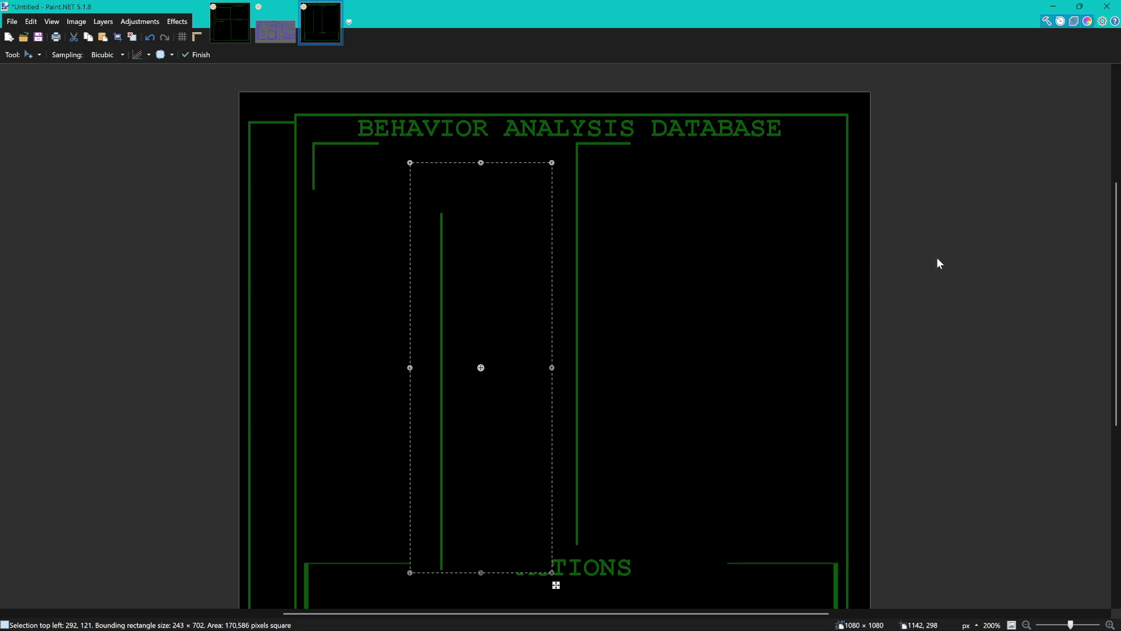
pyautogui.hotkey('ctrl', 'z')
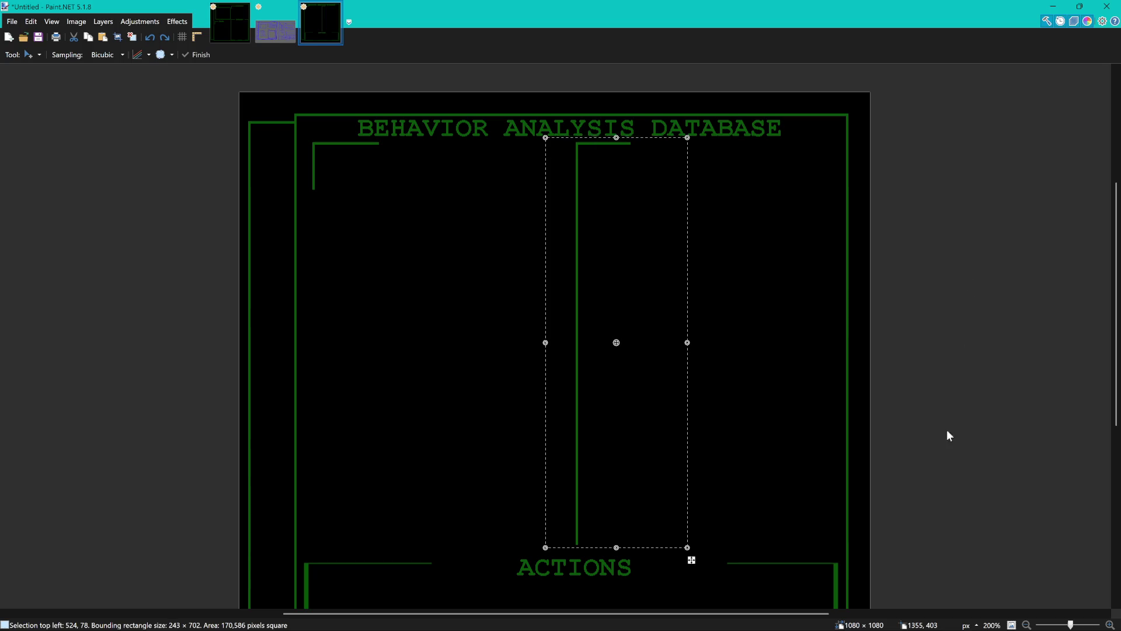
pyautogui.hotkey('ctrl', 'y')
pyautogui.hotkey('ctrl', 'z')
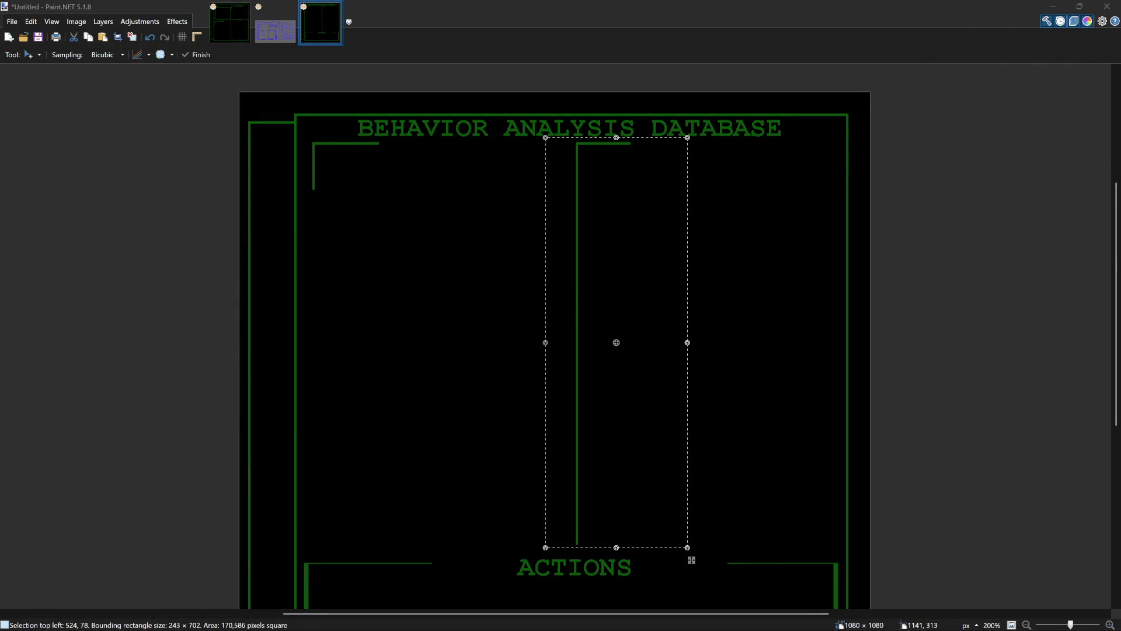
pyautogui.click(1020, 271)
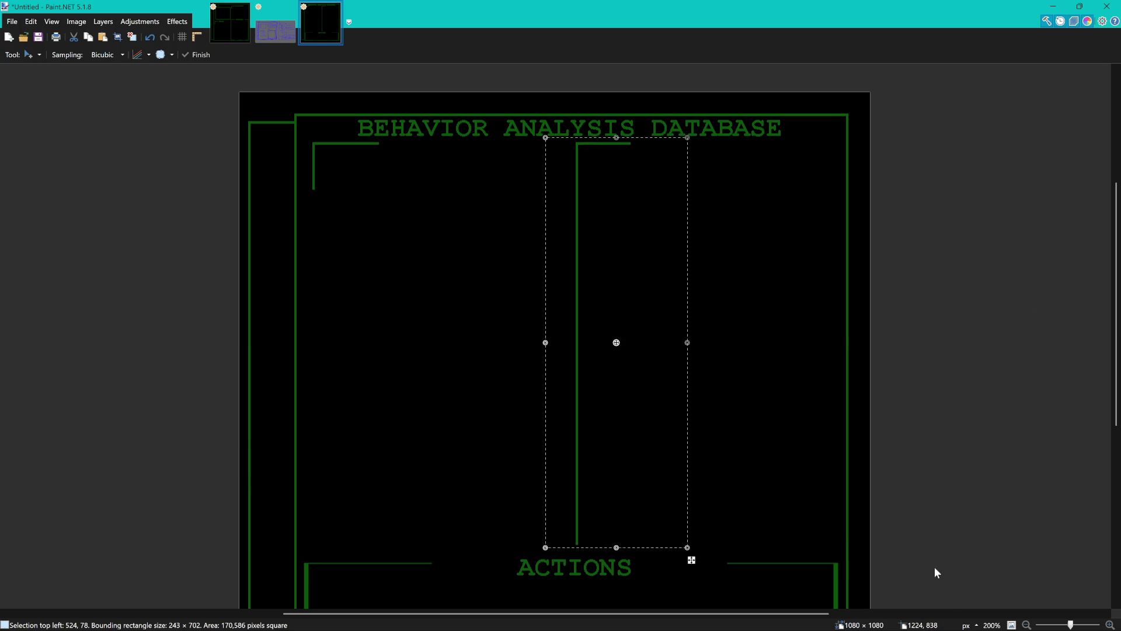
pyautogui.scroll(-2, 763, 388)
pyautogui.scroll(-3, 764, 388)
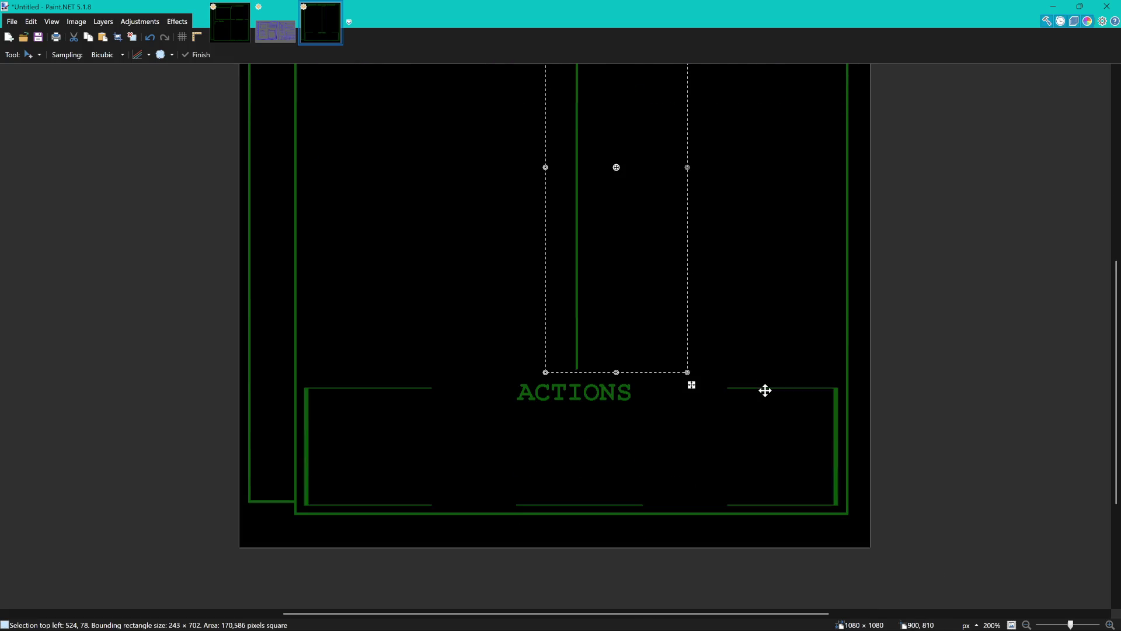
# Try moving the divider about 104 px left, then undo and restore its selection.
pyautogui.scroll(5, 766, 390)
pyautogui.scroll(1, 765, 390)
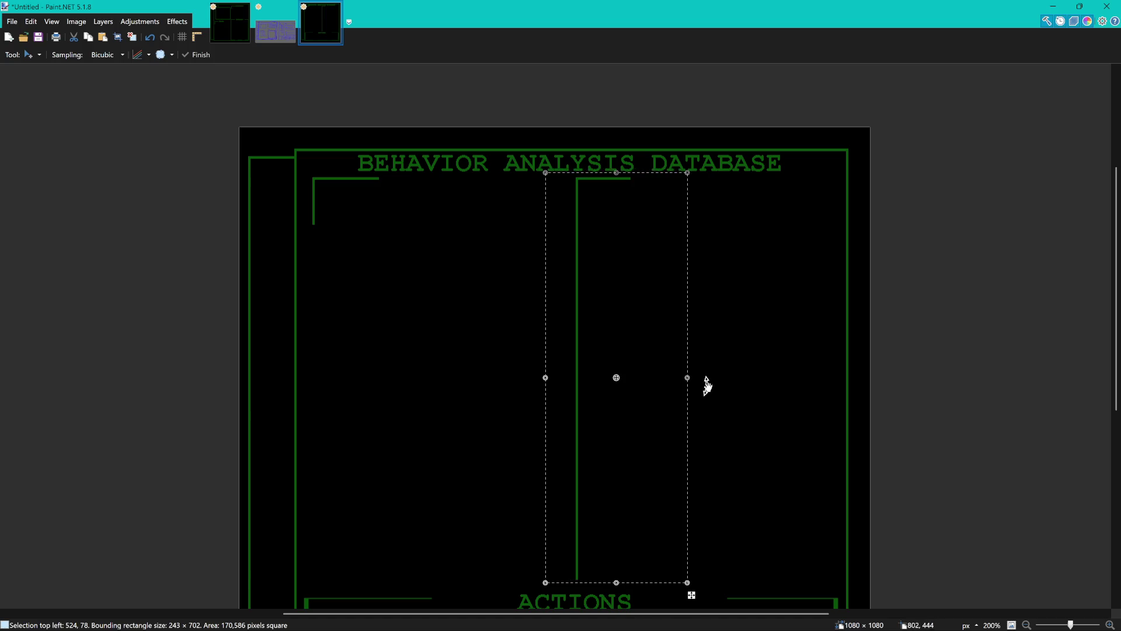
pyautogui.moveTo(622, 327); pyautogui.dragTo(562, 329)
pyautogui.hotkey('ctrl', 'z')
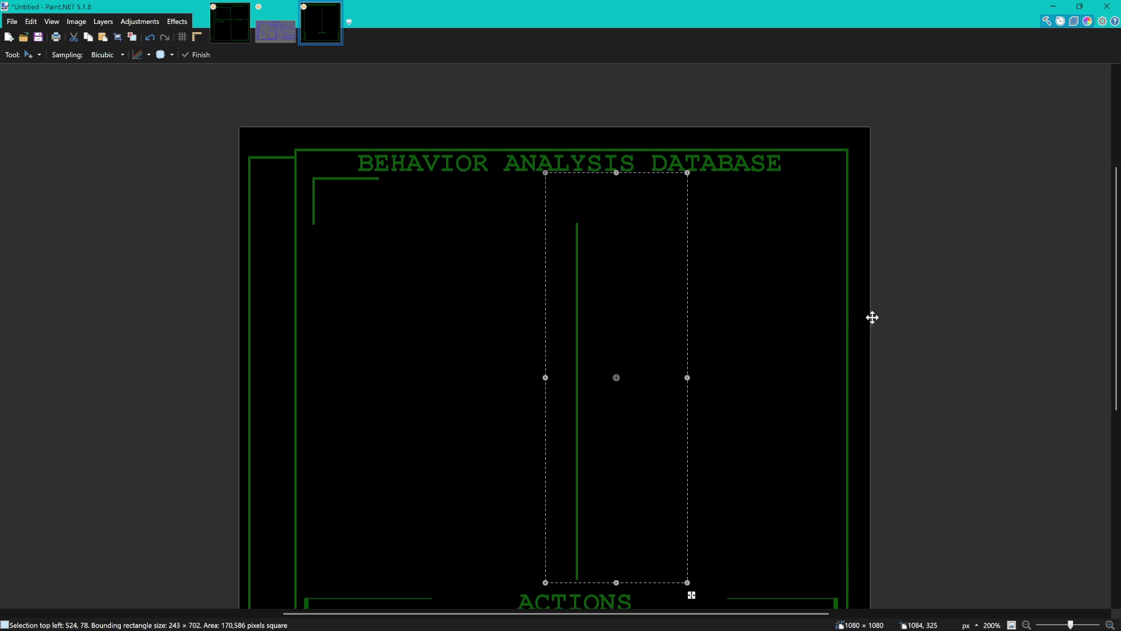
pyautogui.hotkey('ctrl', 'd')
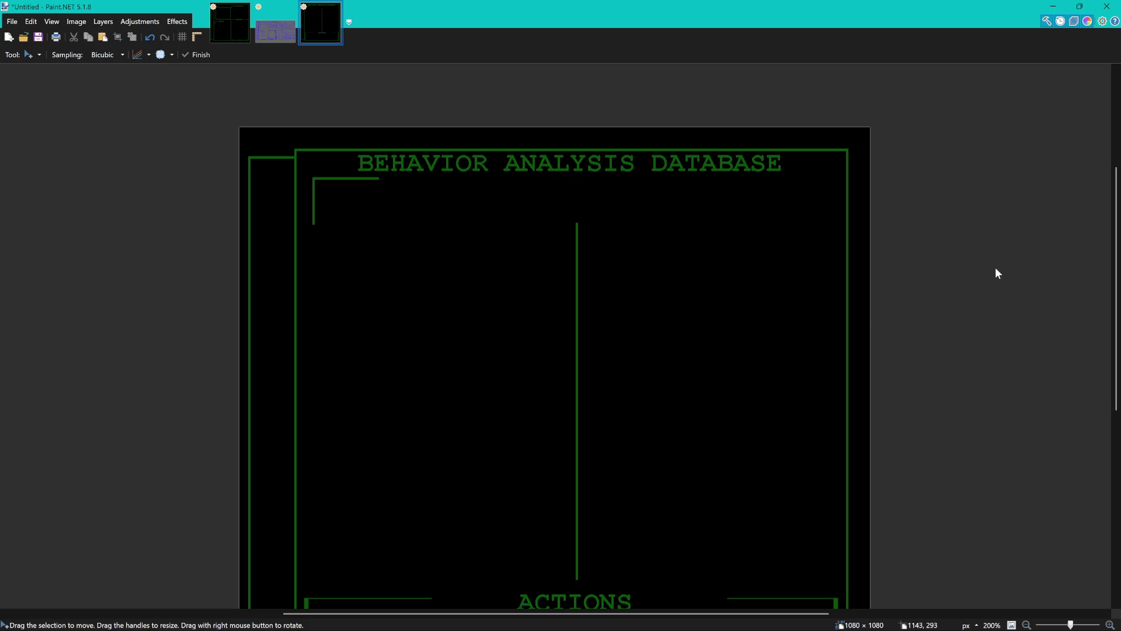
pyautogui.hotkey('ctrl', 'z')
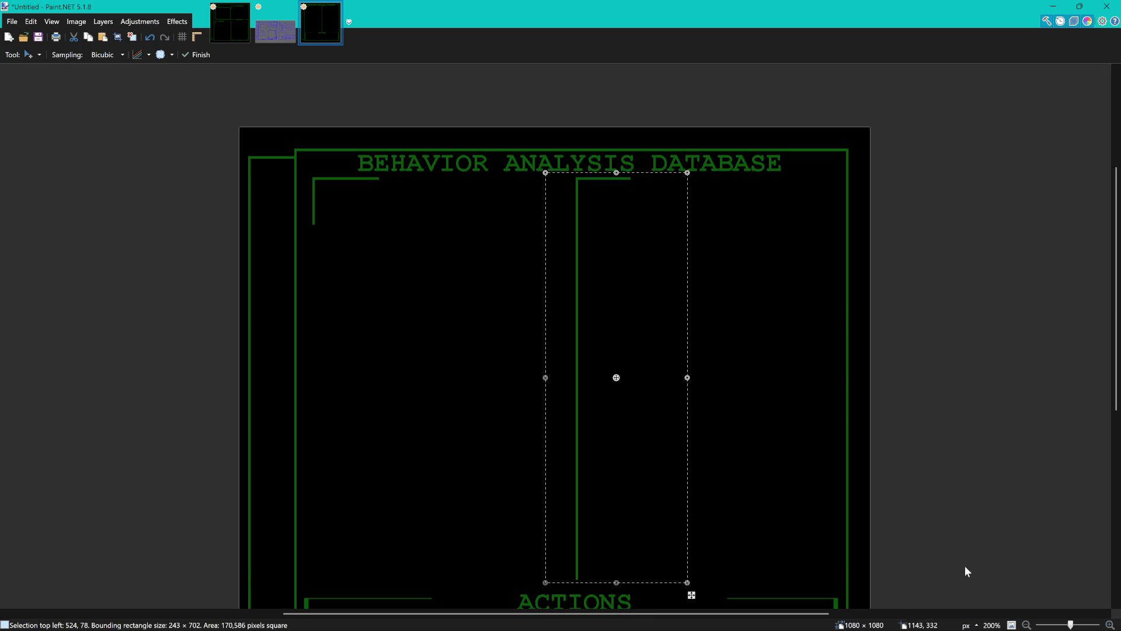
# Shift the divider and its top arm farther left toward the left bracket, then deselect.
pyautogui.moveTo(599, 264); pyautogui.dragTo(506, 270)
pyautogui.scroll(-4, 506, 270)
pyautogui.scroll(3, 422, 305)
pyautogui.moveTo(555, 295)
pyautogui.mouseDown()
pyautogui.moveTo(540, 288)
pyautogui.moveTo(583, 281)
pyautogui.mouseUp()
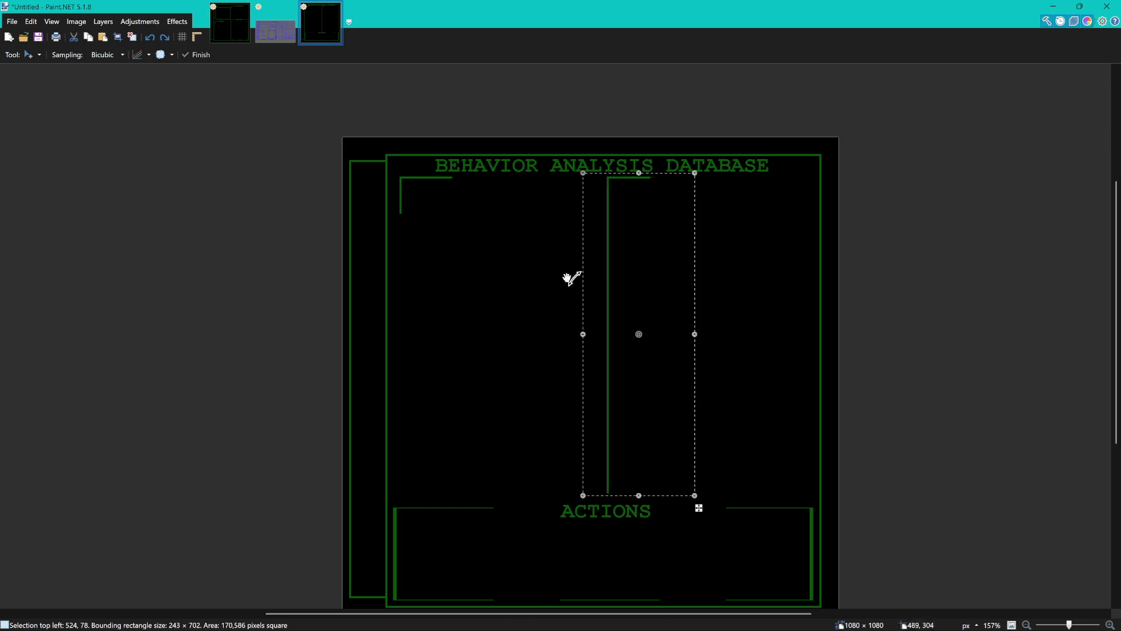
pyautogui.scroll(1, 606, 282)
pyautogui.scroll(2, 604, 283)
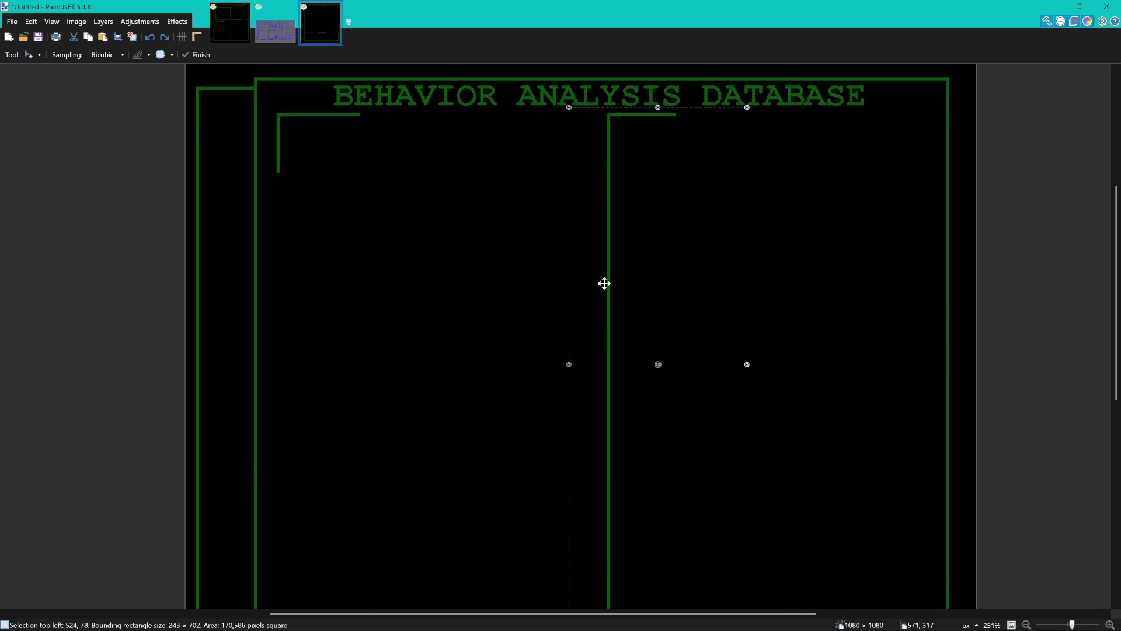
pyautogui.moveTo(708, 253); pyautogui.dragTo(515, 253)
pyautogui.scroll(-3, 529, 260)
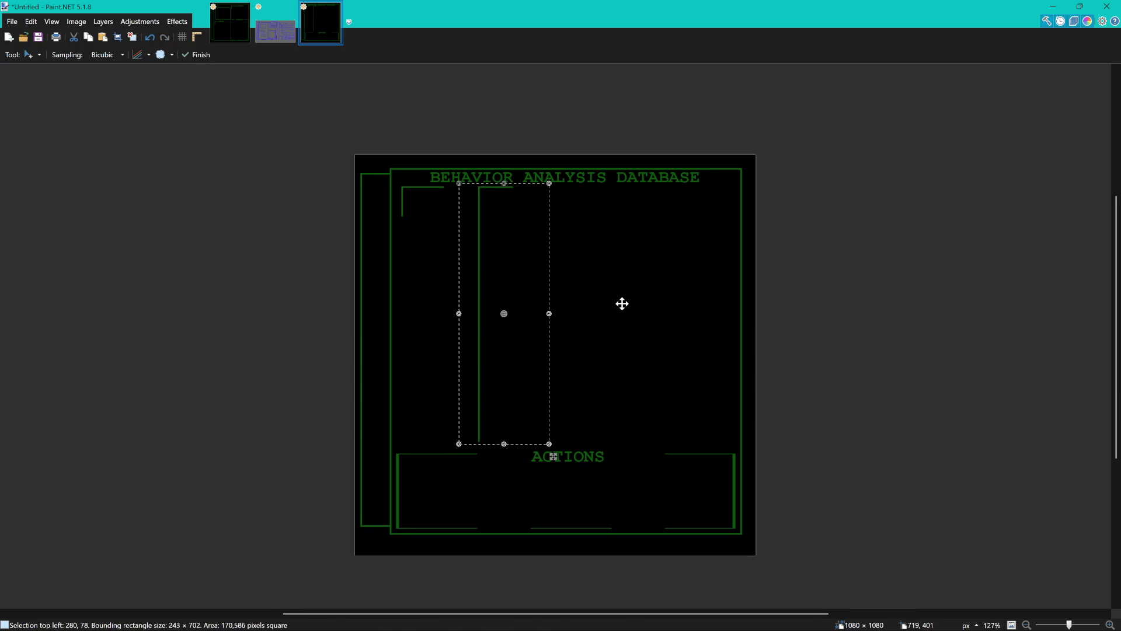
pyautogui.scroll(2, 453, 240)
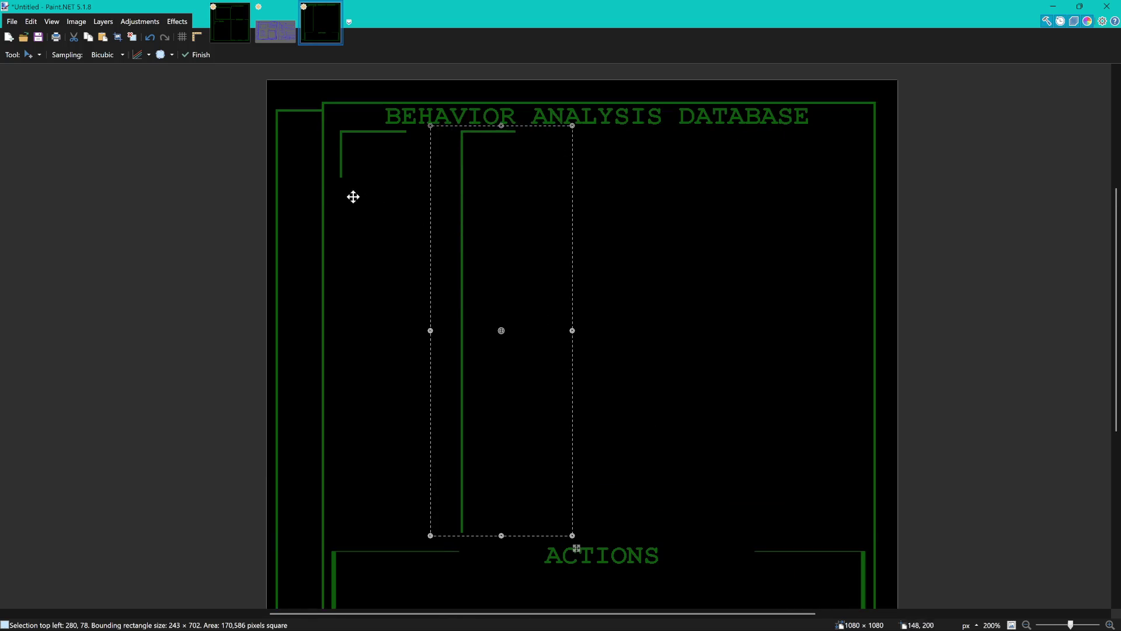
pyautogui.press('s')
pyautogui.click(432, 185)
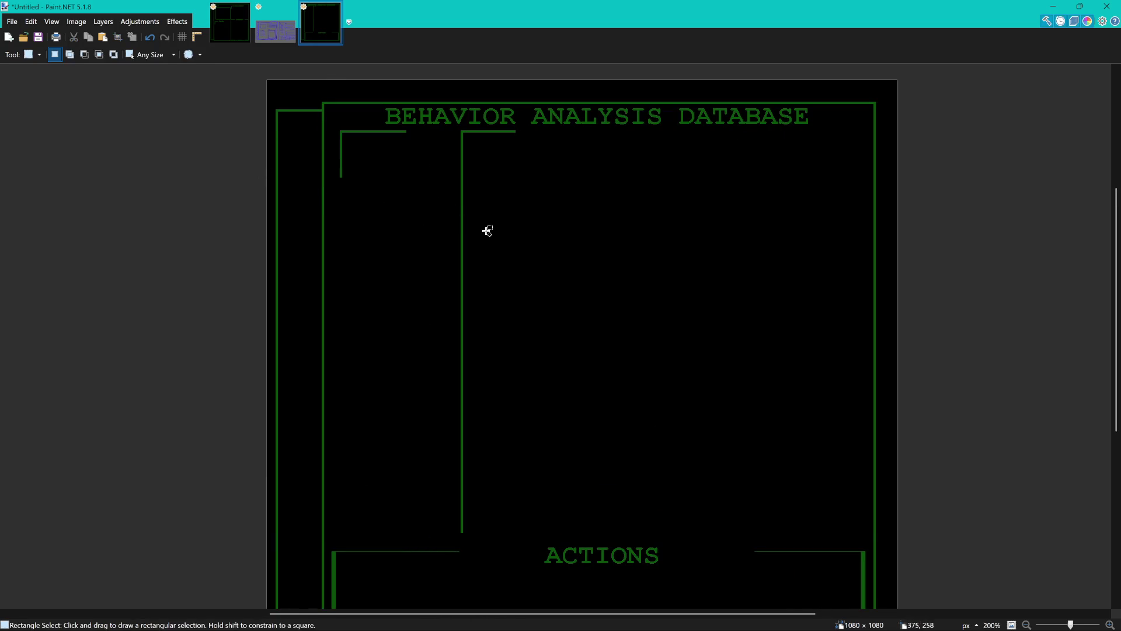
pyautogui.scroll(-3, 488, 232)
pyautogui.scroll(-1, 558, 344)
pyautogui.scroll(1, 541, 336)
pyautogui.scroll(1, 534, 337)
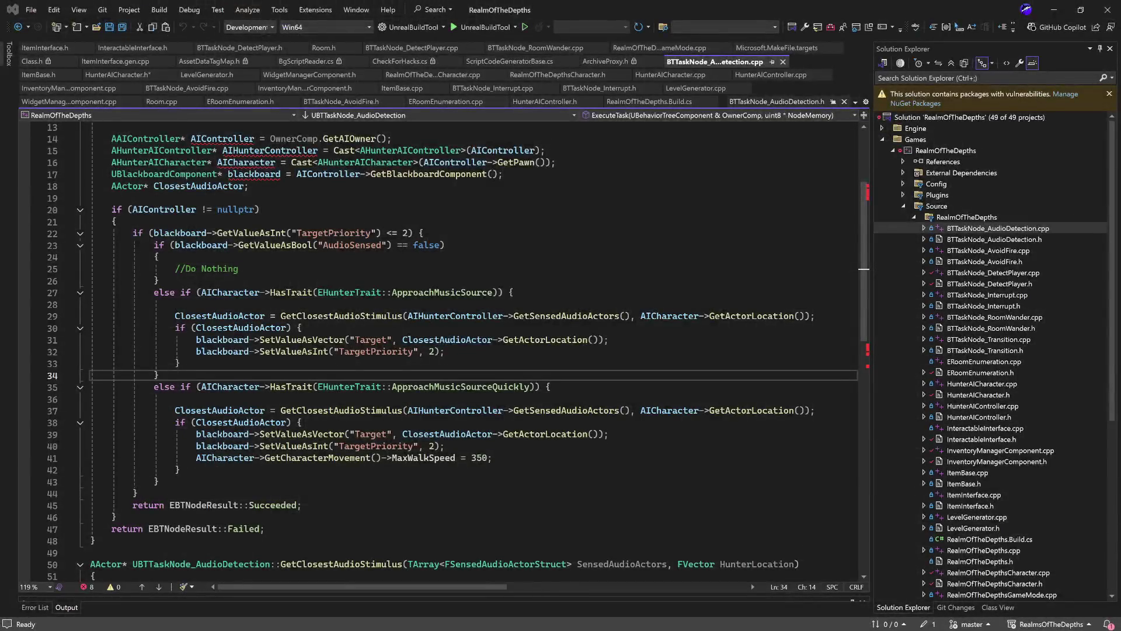
pyautogui.scroll(-1, 993, 351)
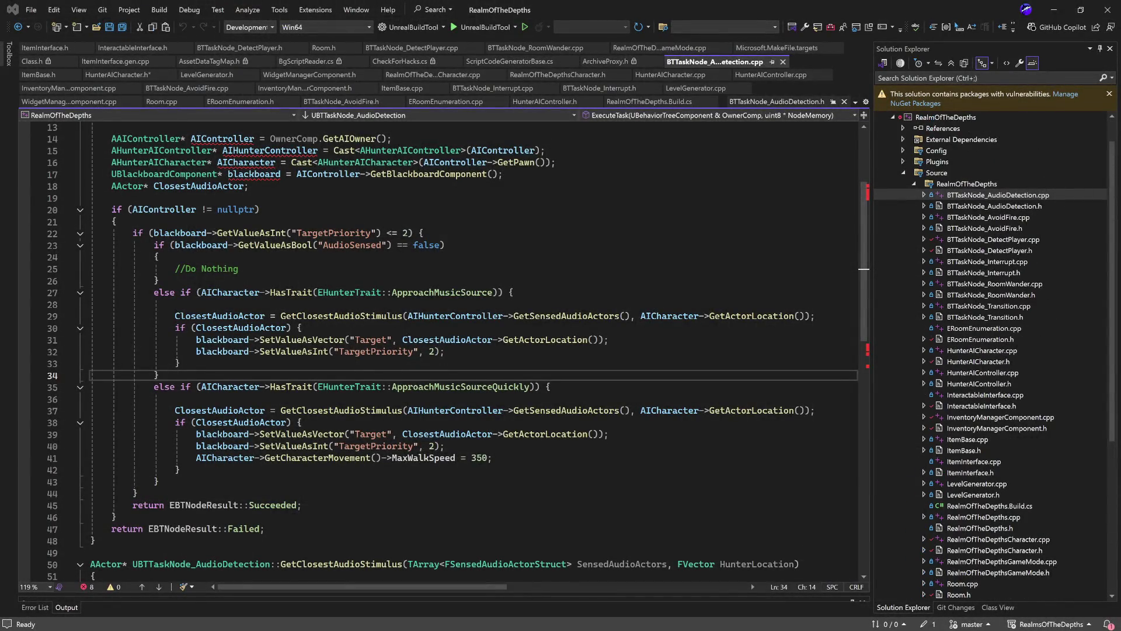
# Open BTTaskNode_RoomWander.cpp and select its HunterAICharacter.h include line.
pyautogui.doubleClick(993, 284)
pyautogui.scroll(1, 993, 260)
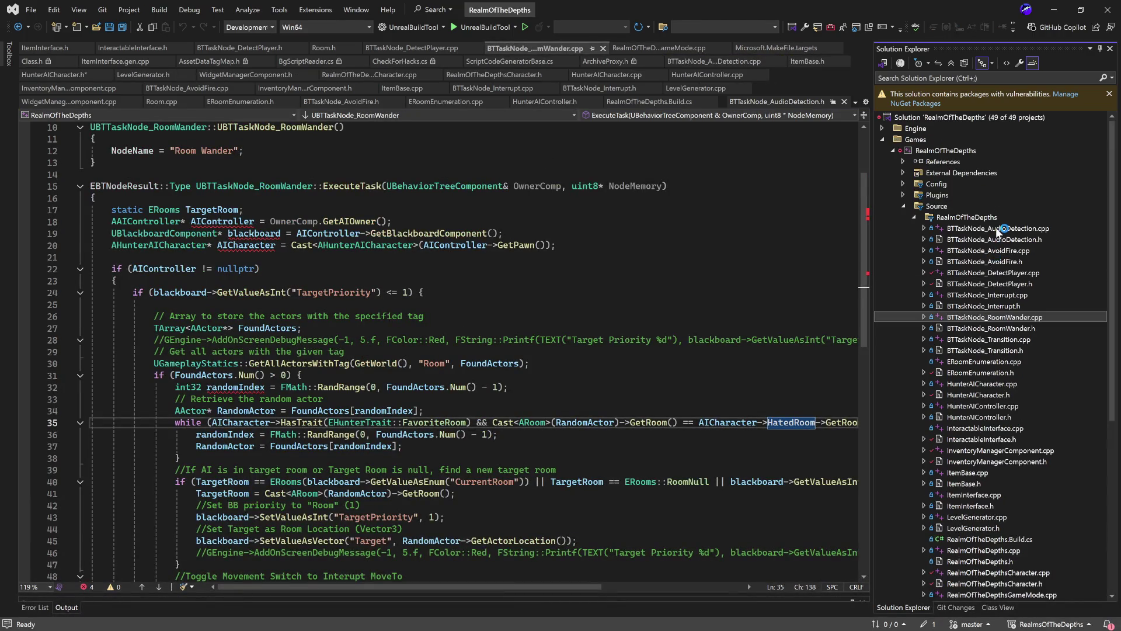
pyautogui.scroll(3, 409, 350)
pyautogui.moveTo(268, 173); pyautogui.dragTo(90, 174)
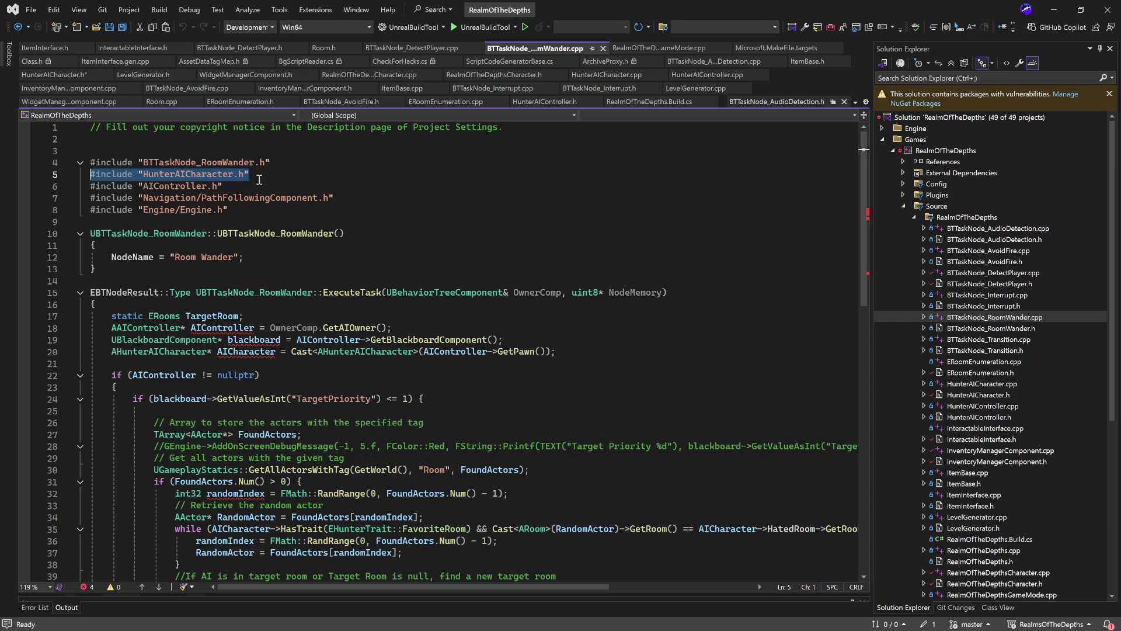
pyautogui.moveTo(251, 173); pyautogui.dragTo(90, 174)
pyautogui.scroll(-2, 1008, 344)
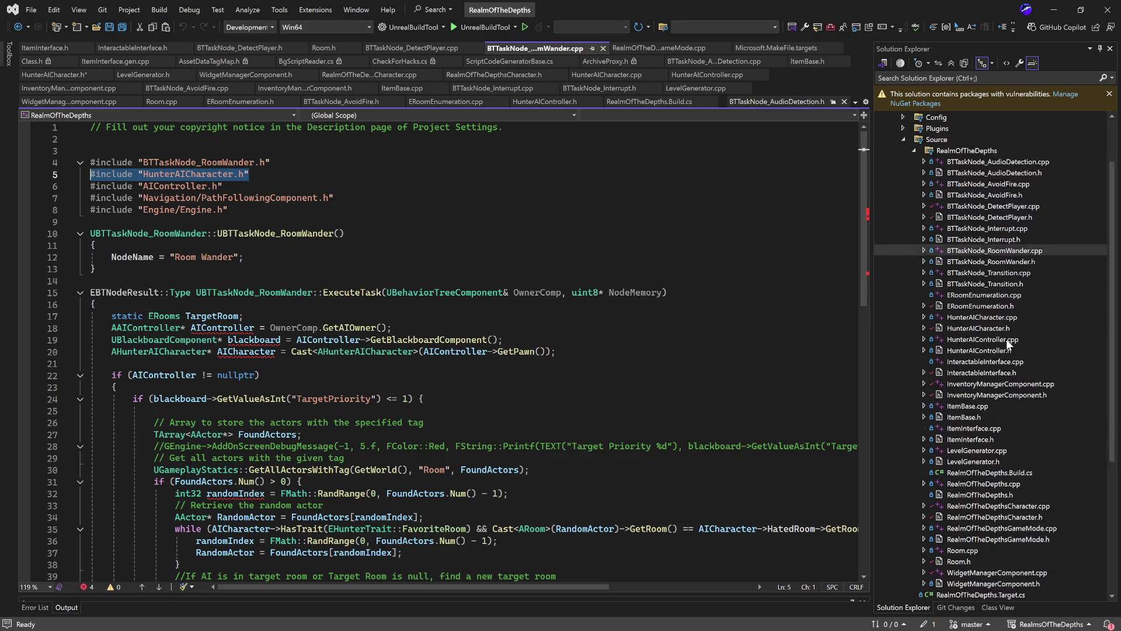
pyautogui.scroll(-1, 1007, 340)
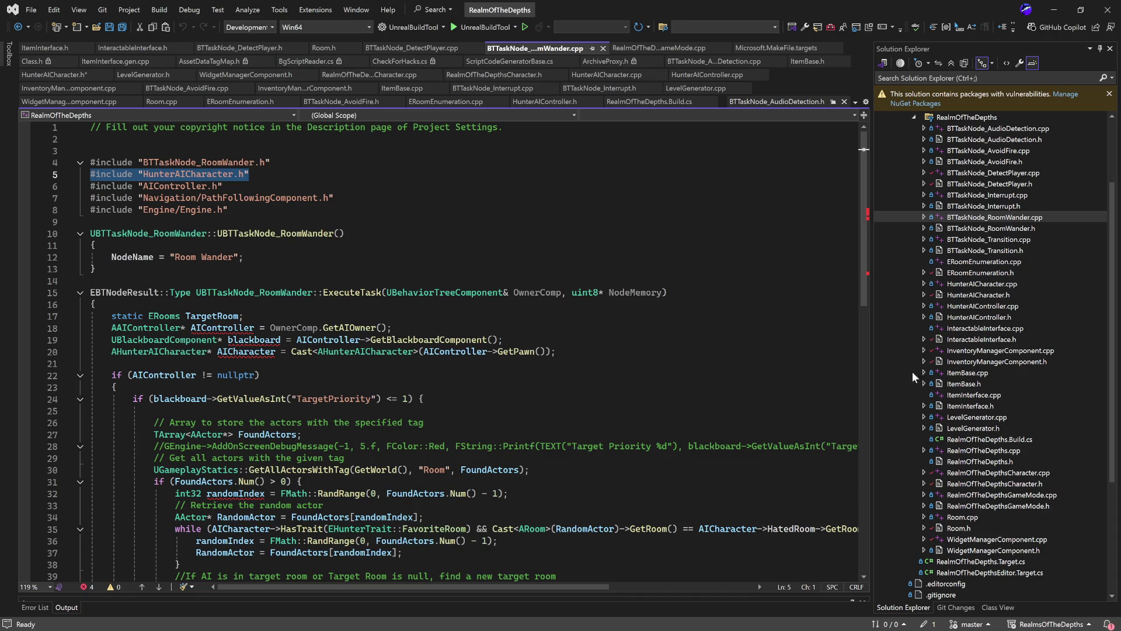
pyautogui.scroll(3, 892, 369)
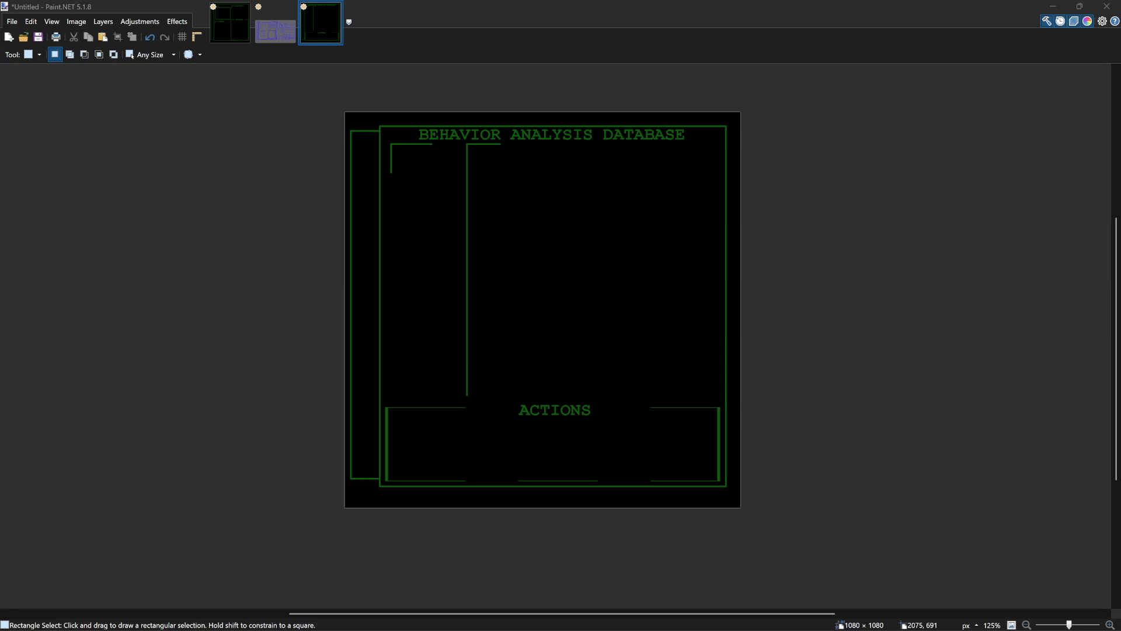
# Activate Paint.NET and show the blue hand-drawn layout sketch.
pyautogui.click(1098, 363)
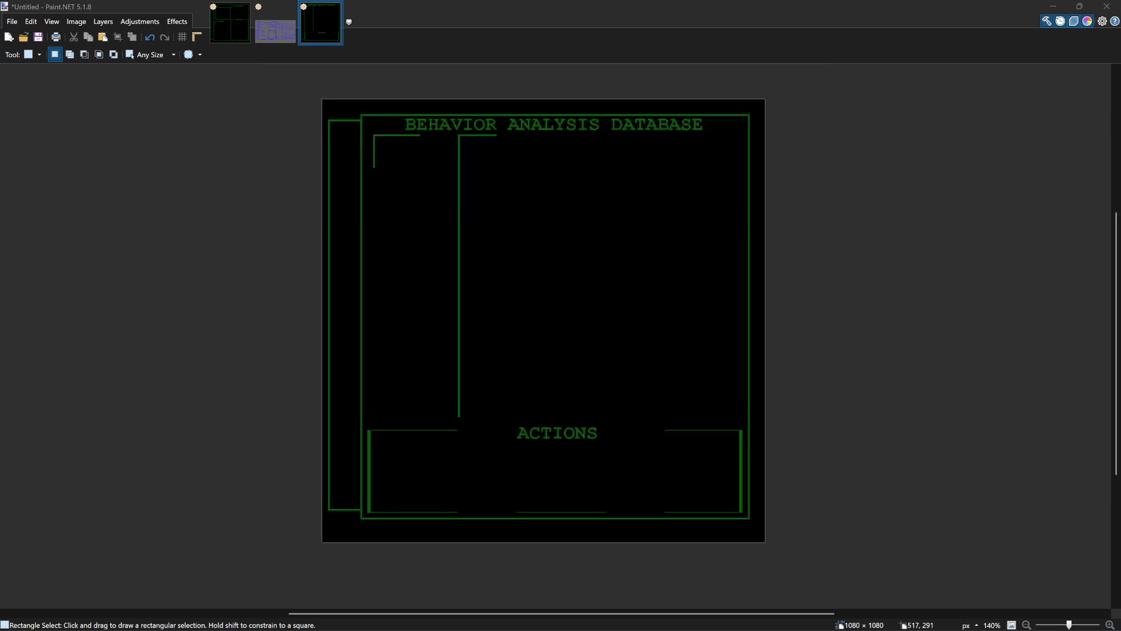
pyautogui.click(260, 33)
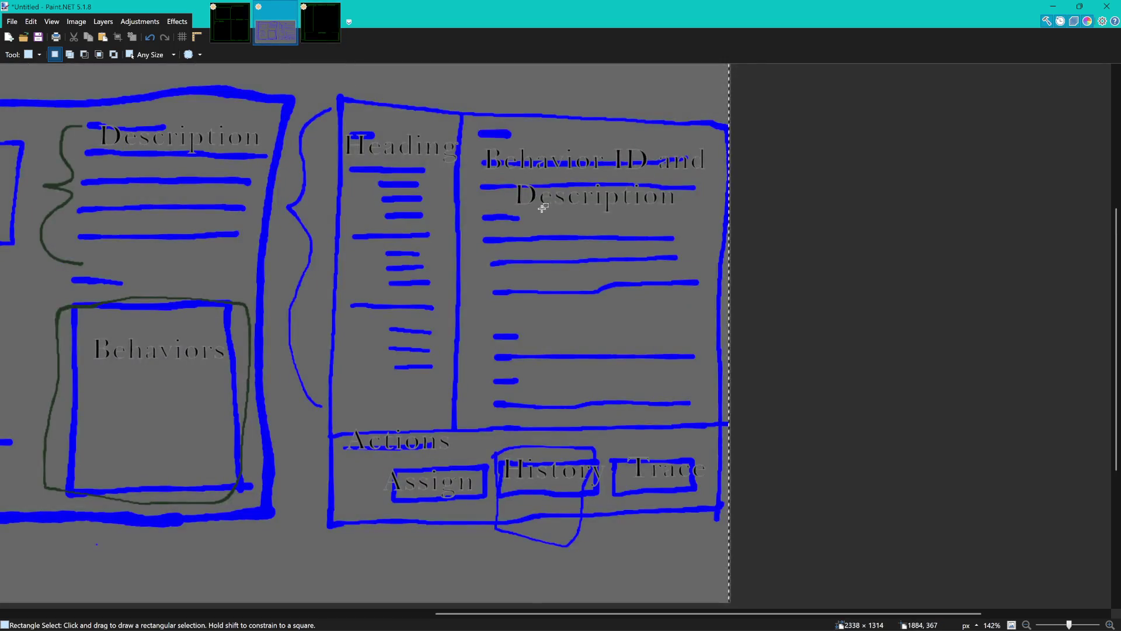
# Back in the mockup, select the narrow strip along its left edge.
pyautogui.scroll(2, 541, 201)
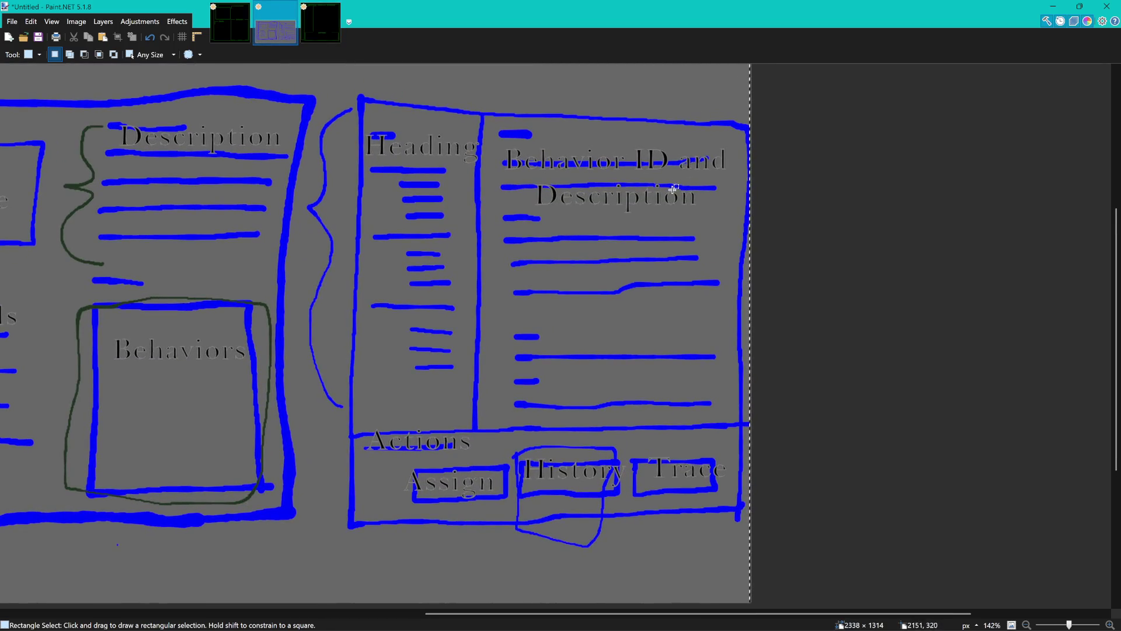
pyautogui.click(334, 34)
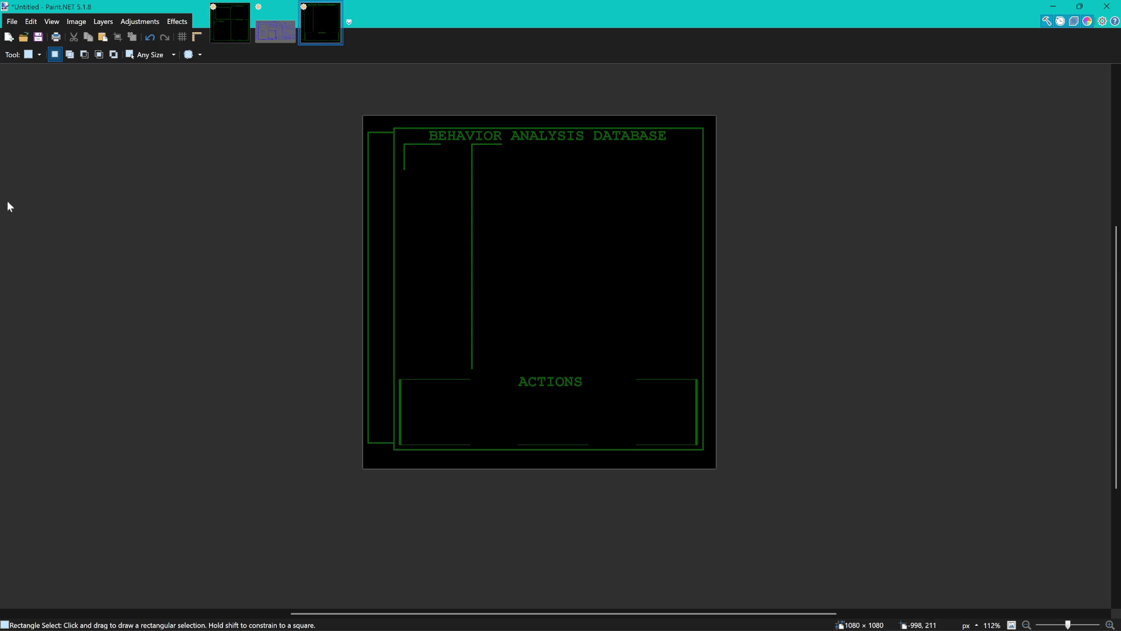
pyautogui.press('t')
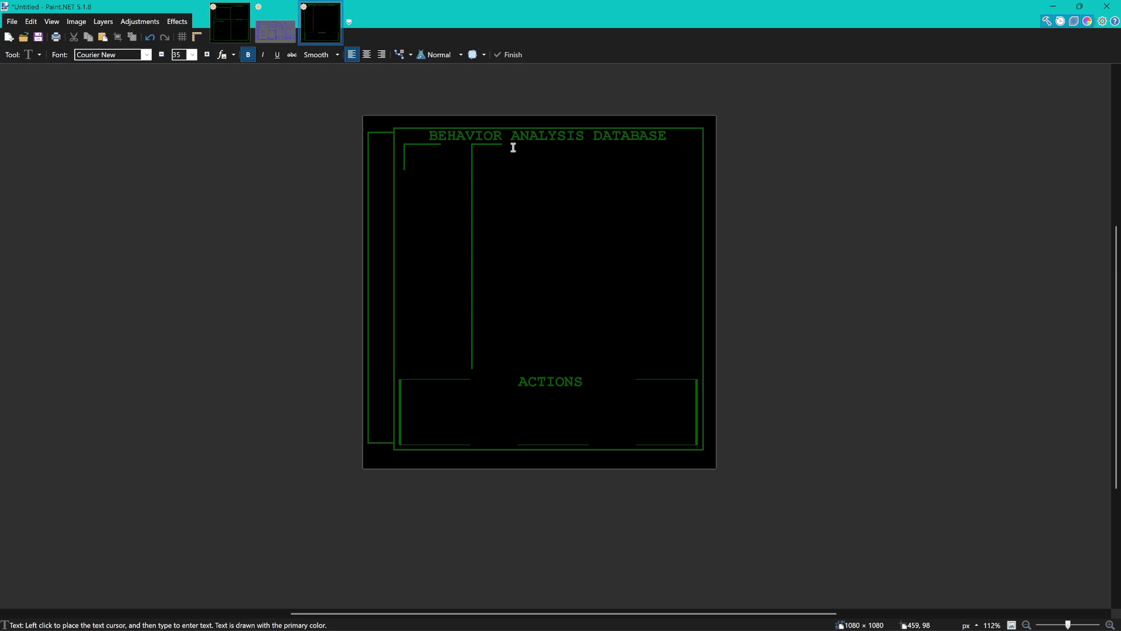
pyautogui.scroll(1, 510, 152)
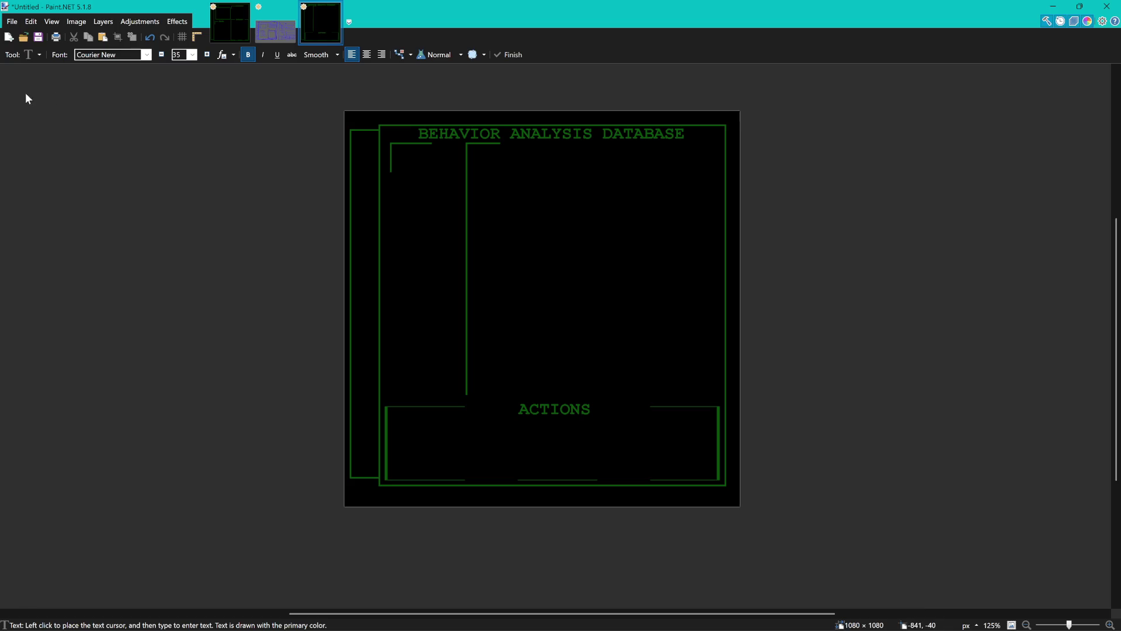
pyautogui.press('s')
pyautogui.moveTo(380, 175); pyautogui.dragTo(526, 183)
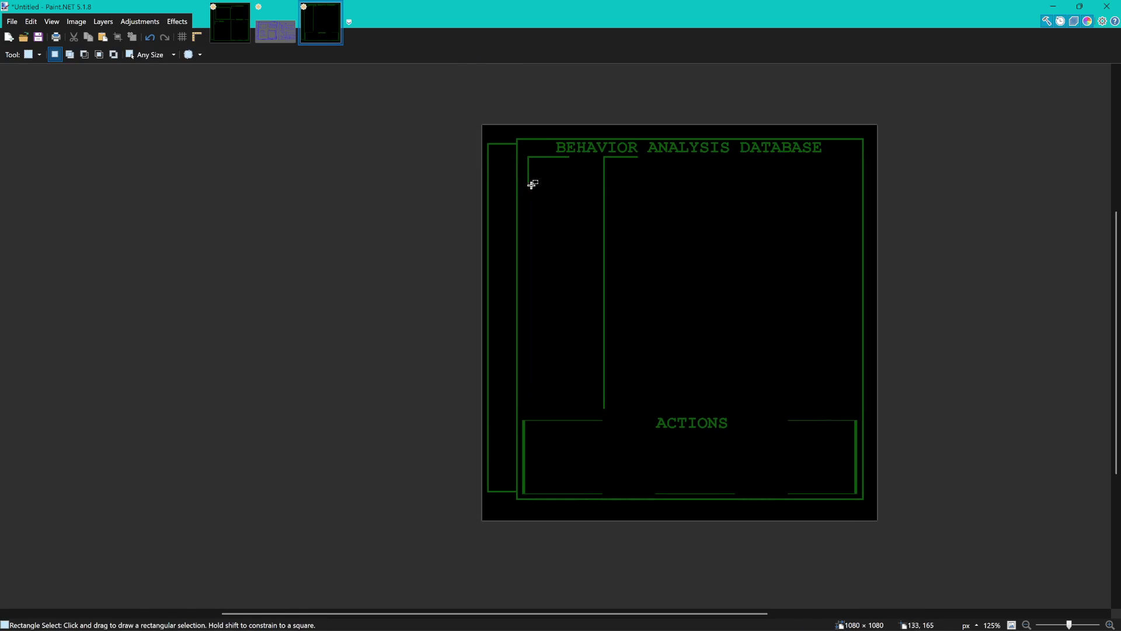
pyautogui.moveTo(486, 137); pyautogui.dragTo(515, 503)
# Stretch the selected strip rightward to the green line and delete it.
pyautogui.scroll(6, 526, 468)
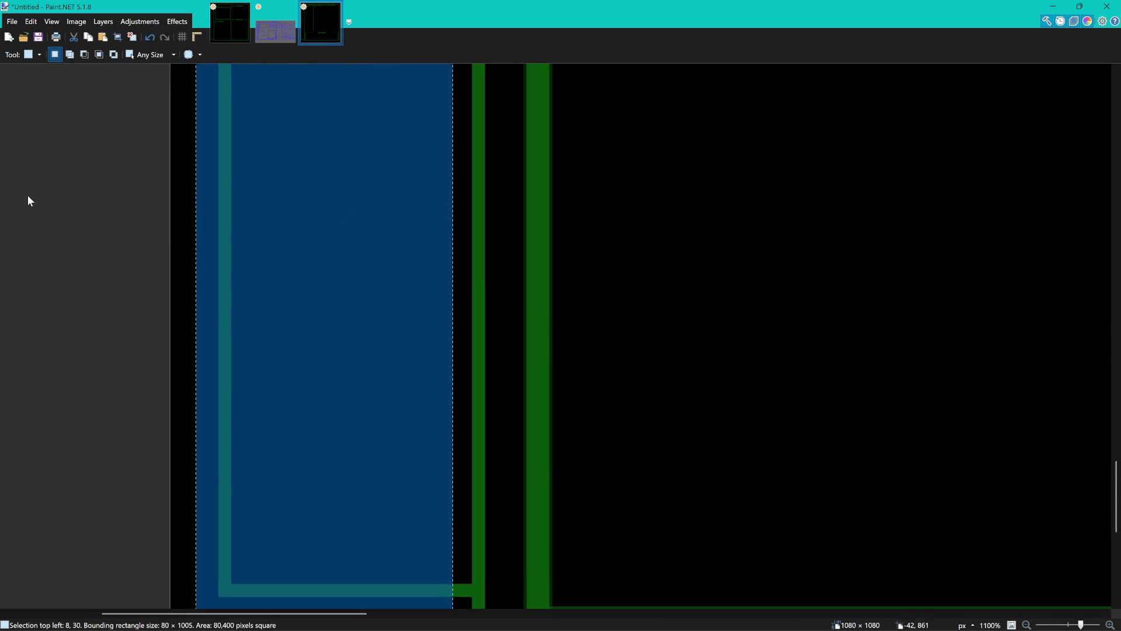
pyautogui.press('m')
pyautogui.scroll(-1, 511, 423)
pyautogui.scroll(-4, 497, 231)
pyautogui.scroll(2, 458, 164)
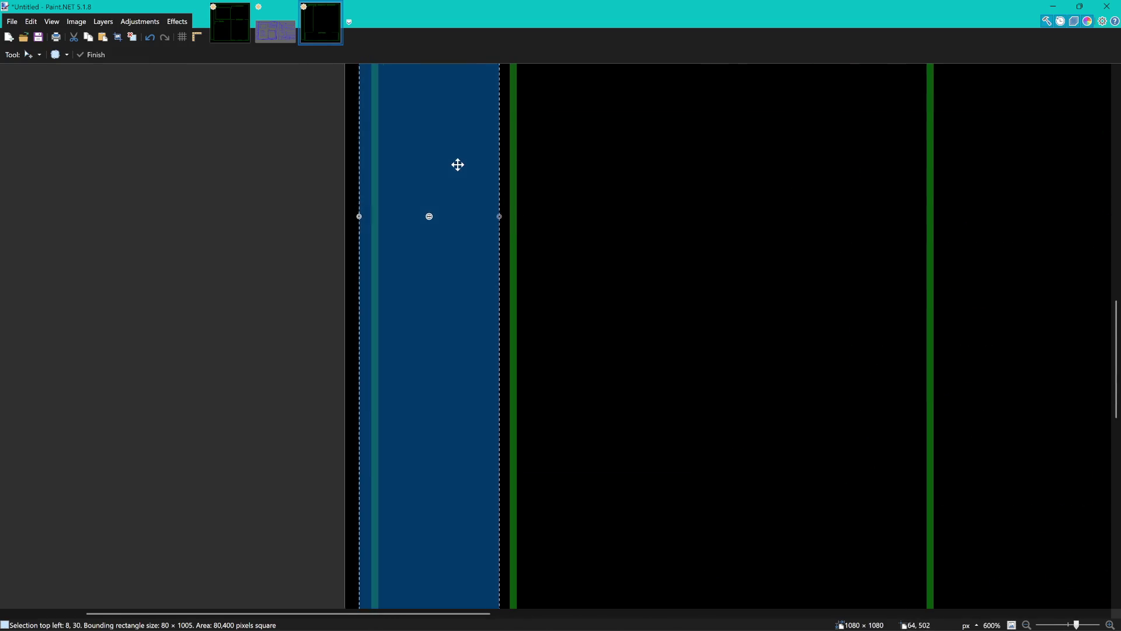
pyautogui.moveTo(496, 214); pyautogui.dragTo(510, 217)
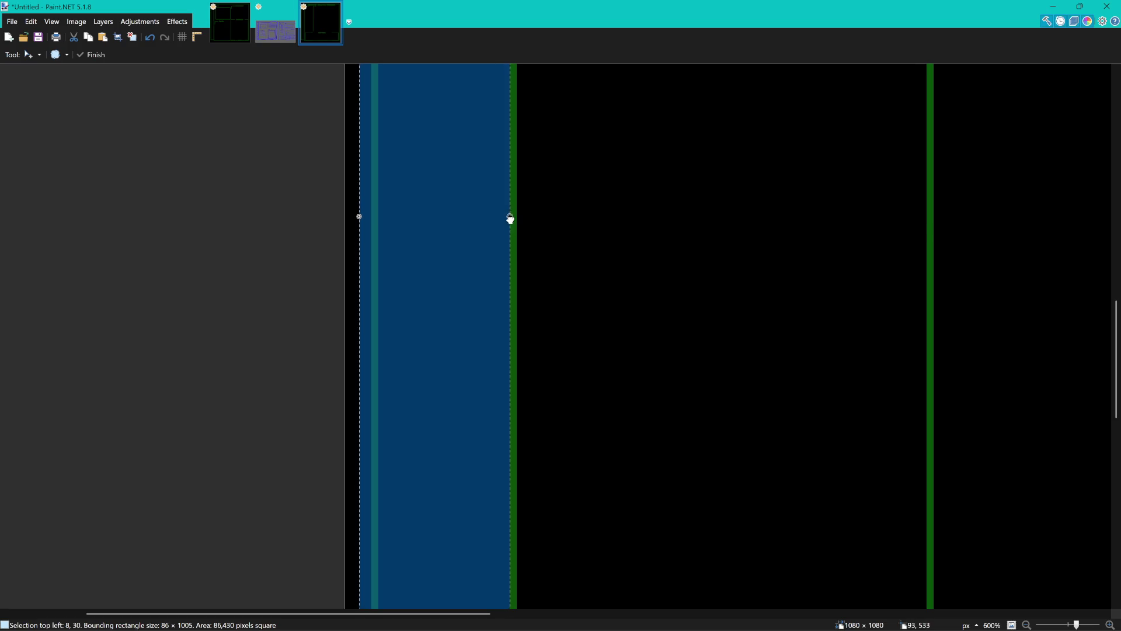
pyautogui.press('Delete')
# Fill the transparent left-edge strip with black using the Paint Bucket.
pyautogui.scroll(-3, 508, 234)
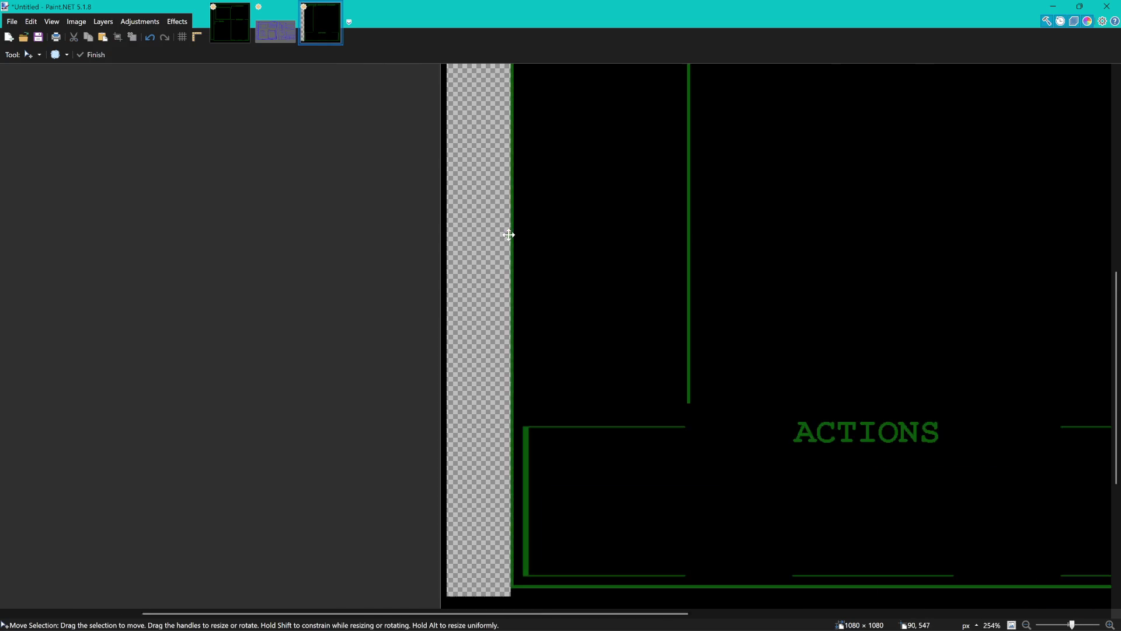
pyautogui.scroll(-2, 509, 235)
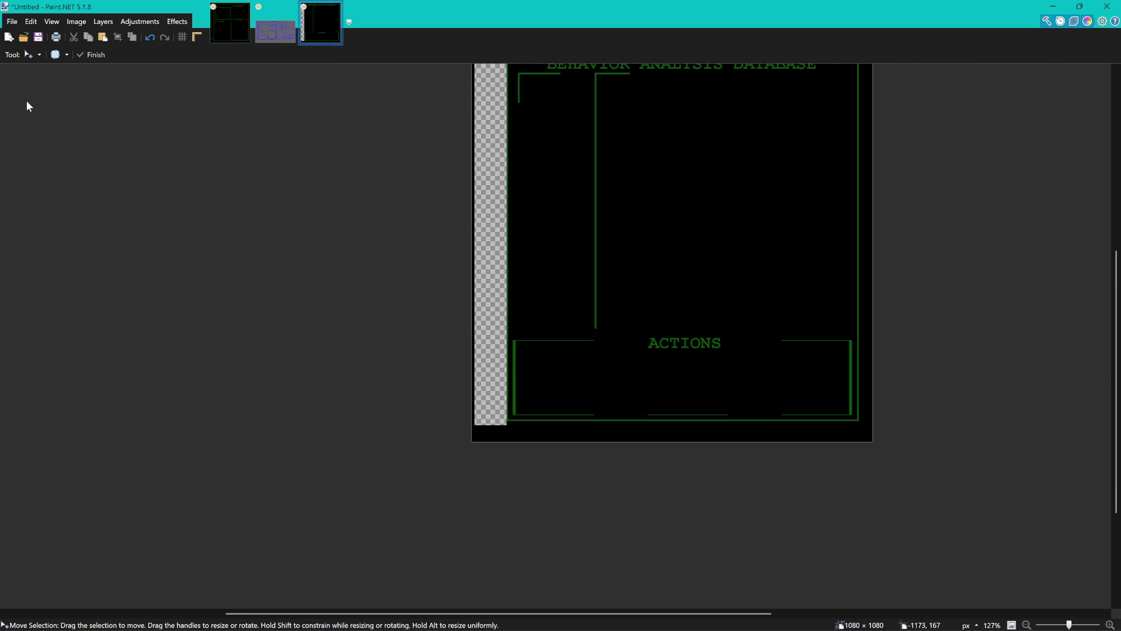
pyautogui.press('f')
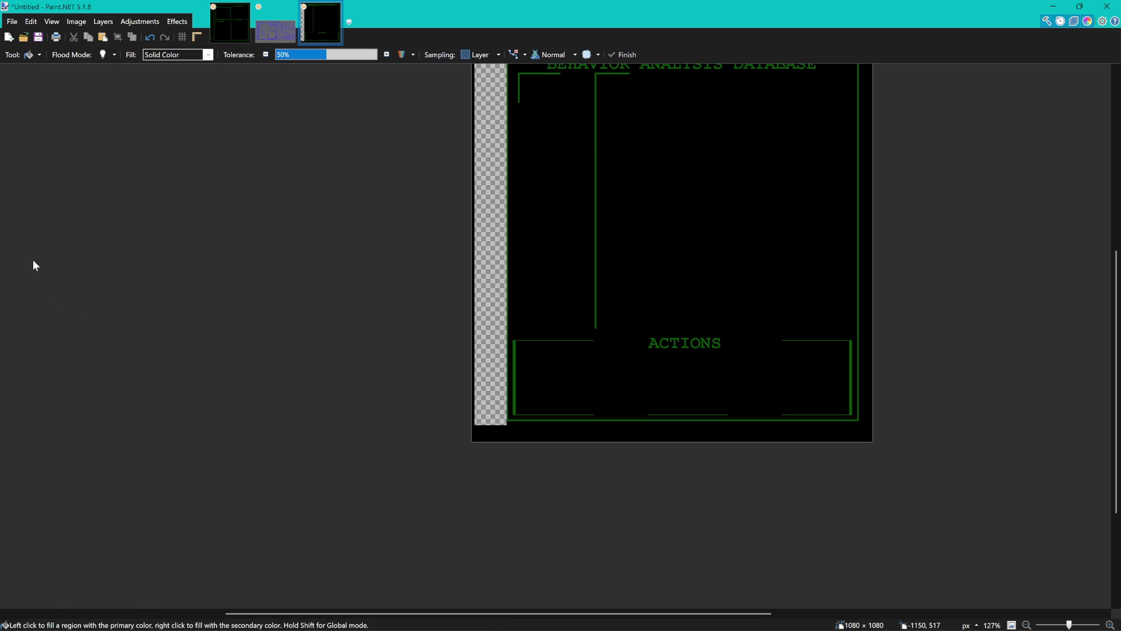
pyautogui.click(490, 220)
# Select the frame's thin left green border line.
pyautogui.press('s')
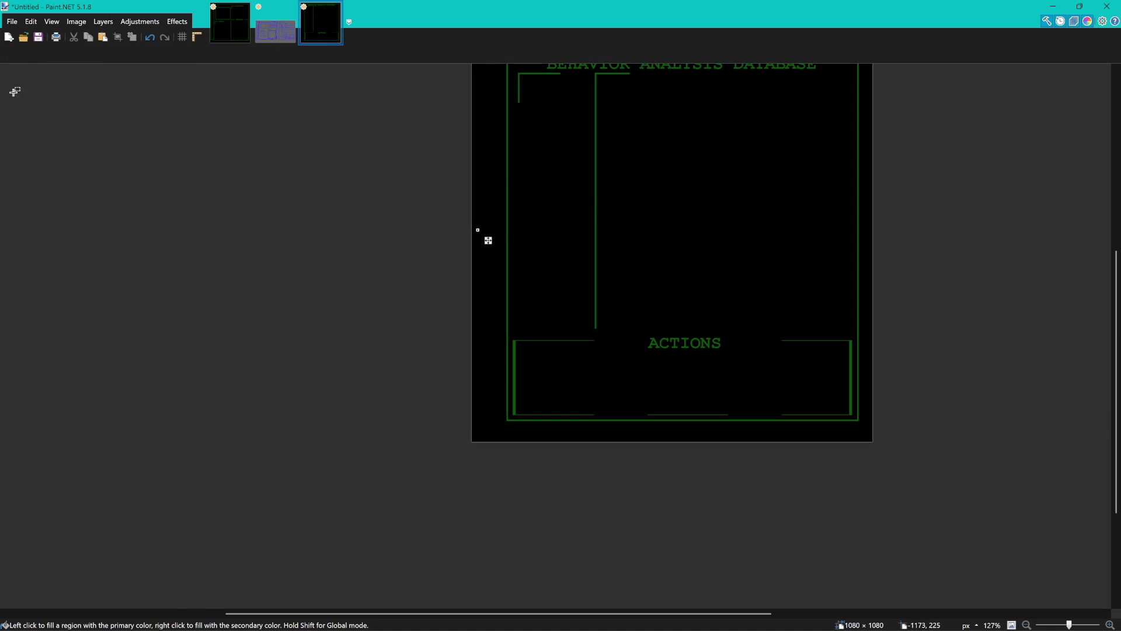
pyautogui.scroll(2, 530, 188)
pyautogui.keyDown('ctrl'); pyautogui.scroll(4, 498, 180); pyautogui.keyUp('ctrl')
pyautogui.keyDown('ctrl'); pyautogui.scroll(4, 509, 175); pyautogui.keyUp('ctrl')
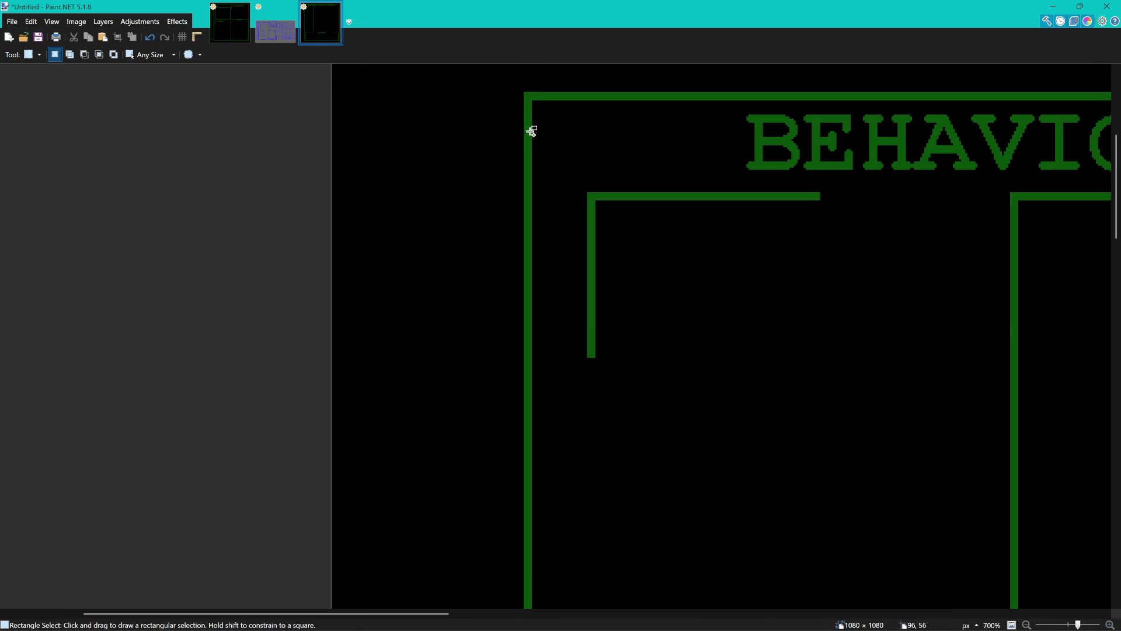
pyautogui.moveTo(517, 90)
pyautogui.mouseDown()
pyautogui.moveTo(550, 201)
pyautogui.moveTo(538, 255)
pyautogui.mouseUp()
pyautogui.scroll(-8, 549, 176)
pyautogui.scroll(-20, 535, 230)
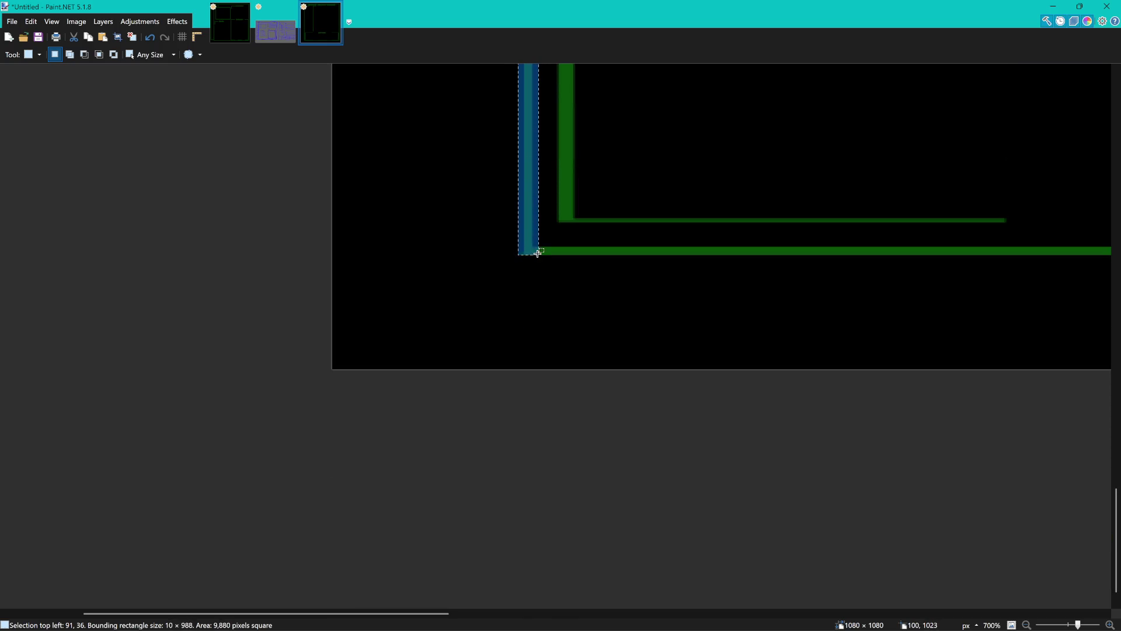
pyautogui.scroll(-2, 432, 240)
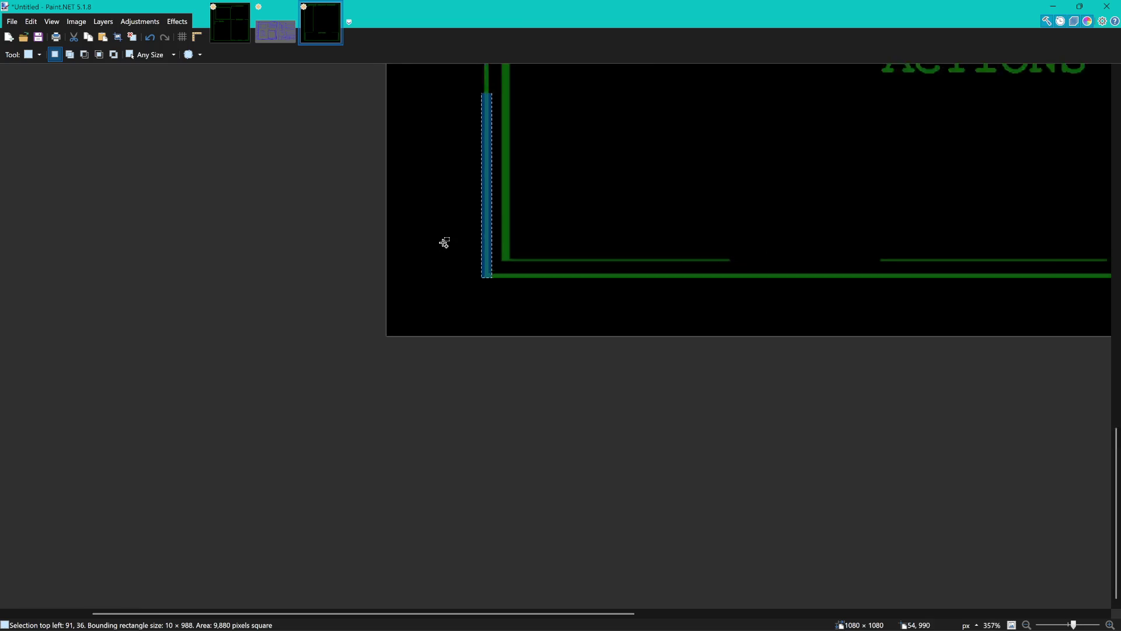
pyautogui.scroll(-2, 479, 269)
pyautogui.scroll(-1, 526, 316)
pyautogui.scroll(-3, 530, 327)
pyautogui.scroll(-2, 516, 240)
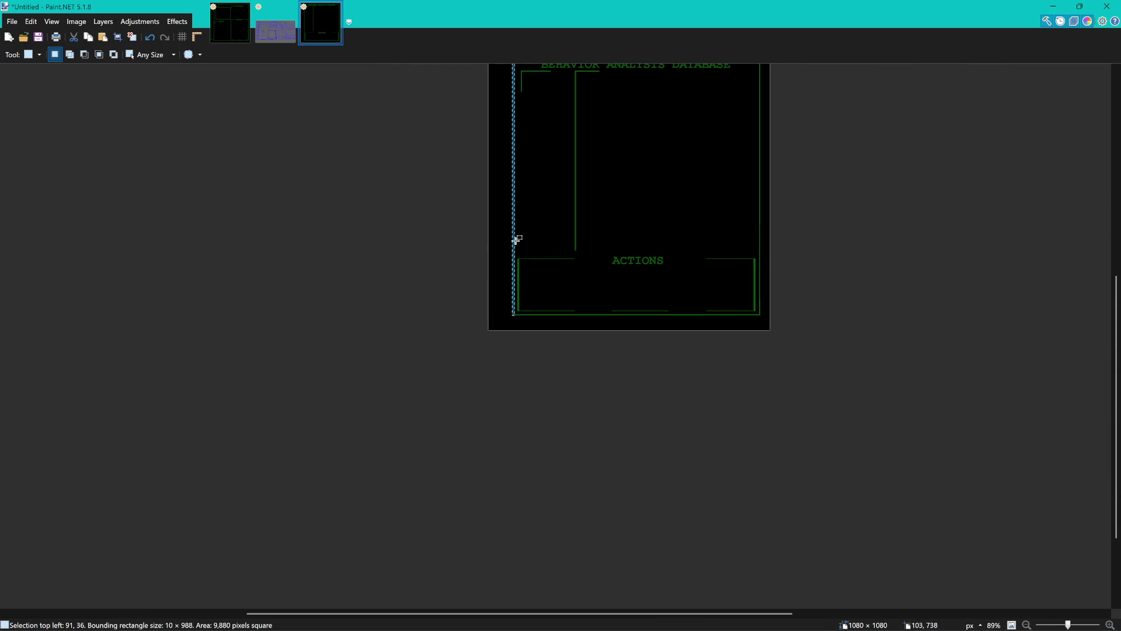
pyautogui.scroll(3, 520, 187)
pyautogui.scroll(4, 520, 188)
pyautogui.scroll(2, 523, 187)
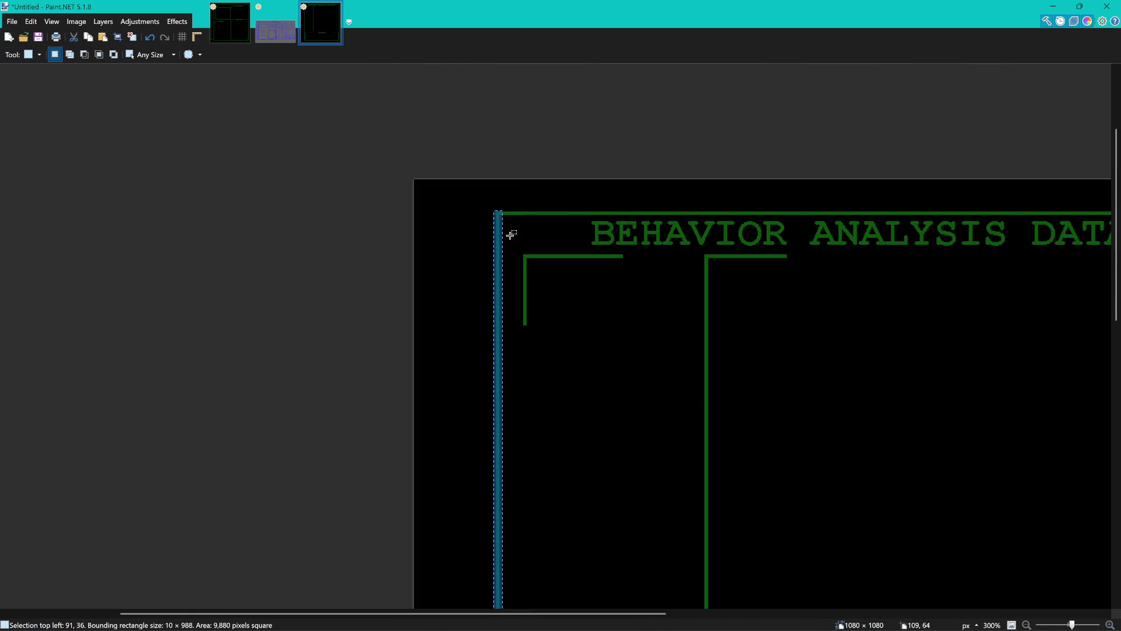
# Stretch the left border leftward into a thick full-height green bar.
pyautogui.press('m')
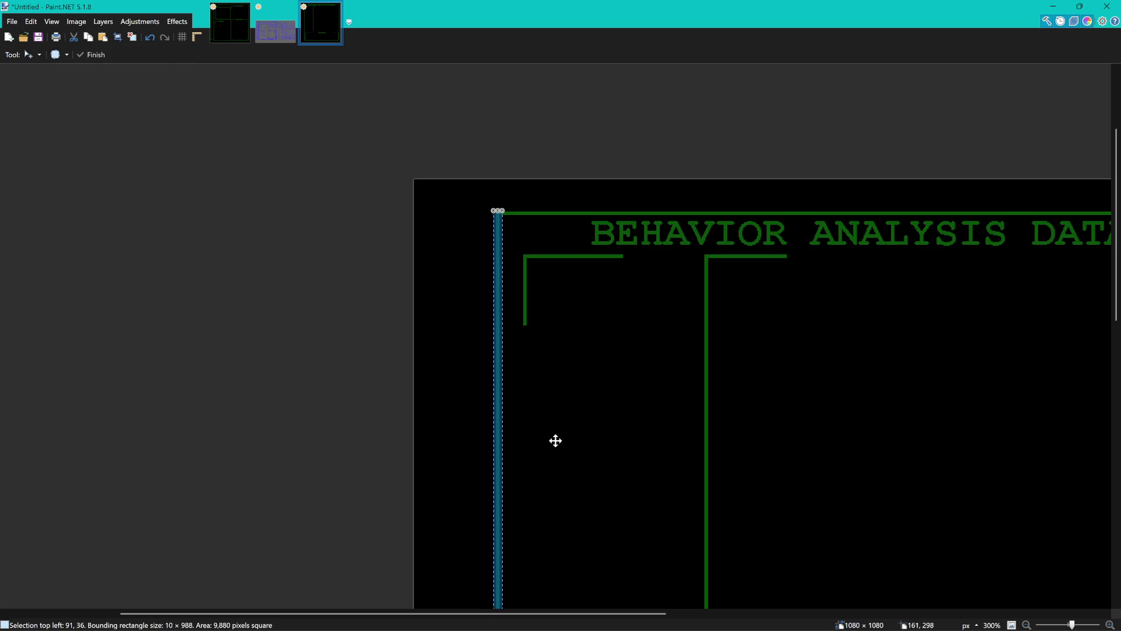
pyautogui.scroll(-3, 538, 433)
pyautogui.moveTo(507, 538); pyautogui.dragTo(523, 538)
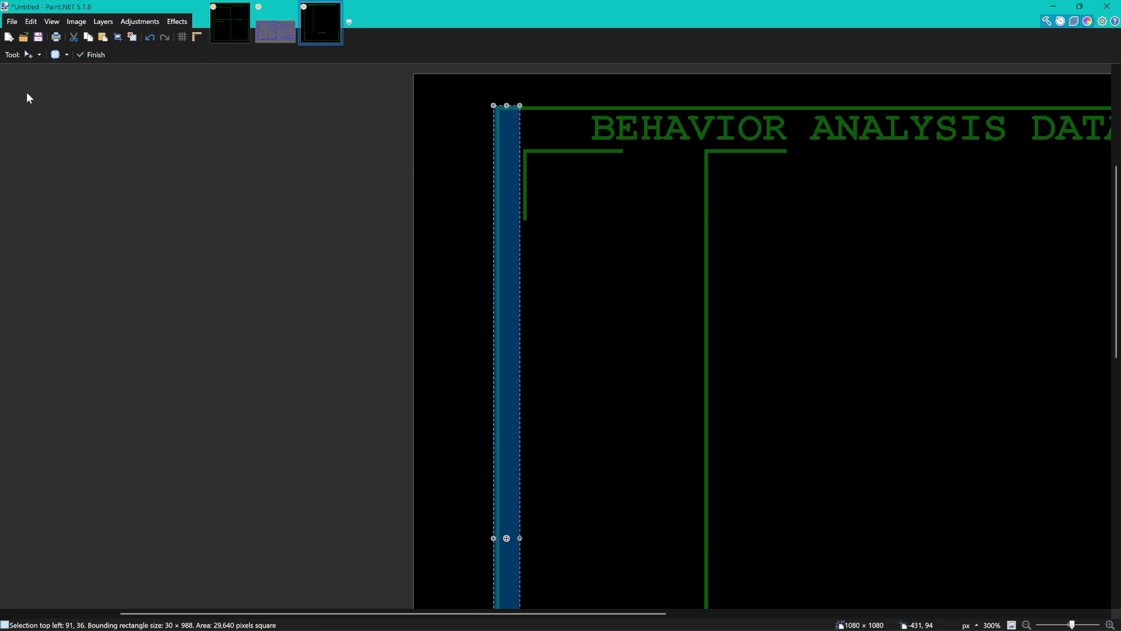
pyautogui.moveTo(494, 538); pyautogui.dragTo(426, 538)
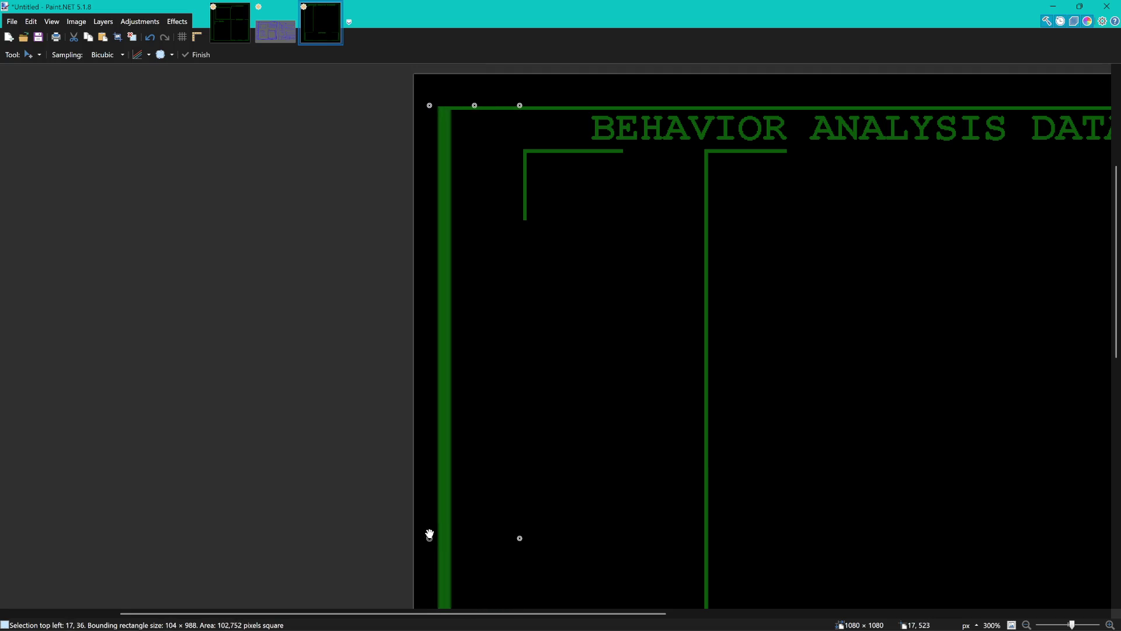
pyautogui.press('s')
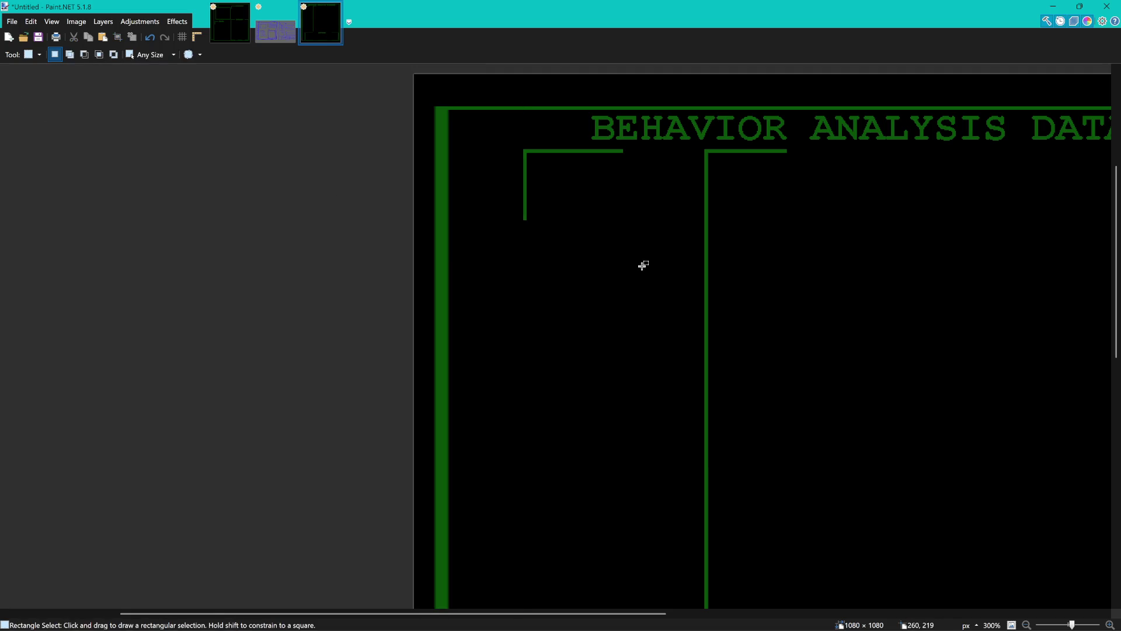
pyautogui.scroll(-5, 643, 268)
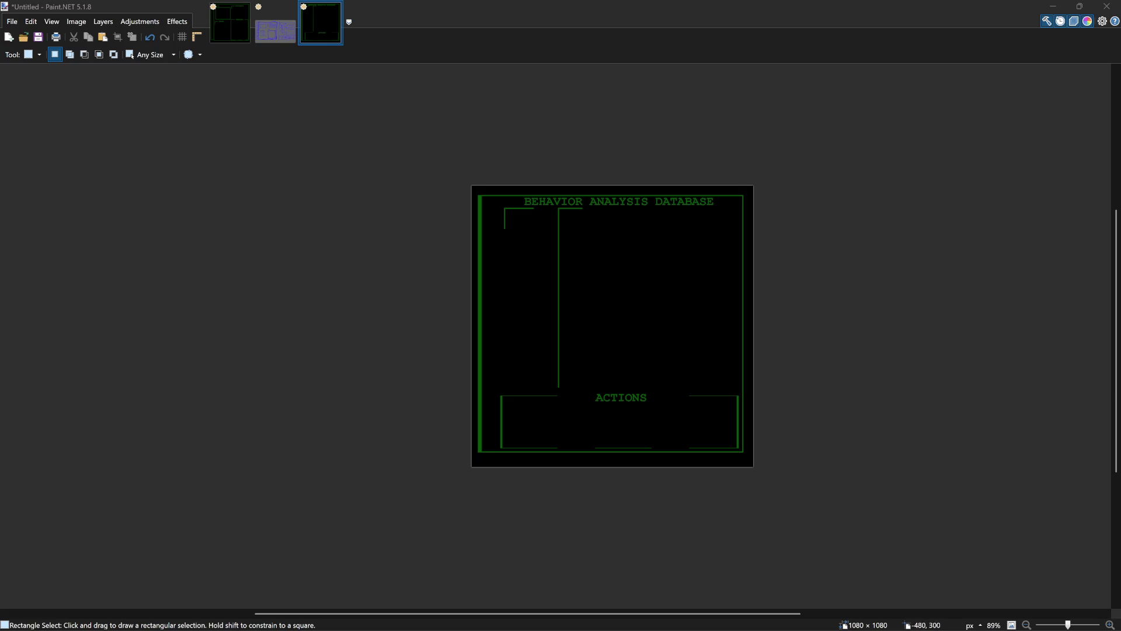
# Move the upper-left panel's corner bracket left beside the thick border, then deselect.
pyautogui.click(610, 277)
pyautogui.scroll(-2, 611, 278)
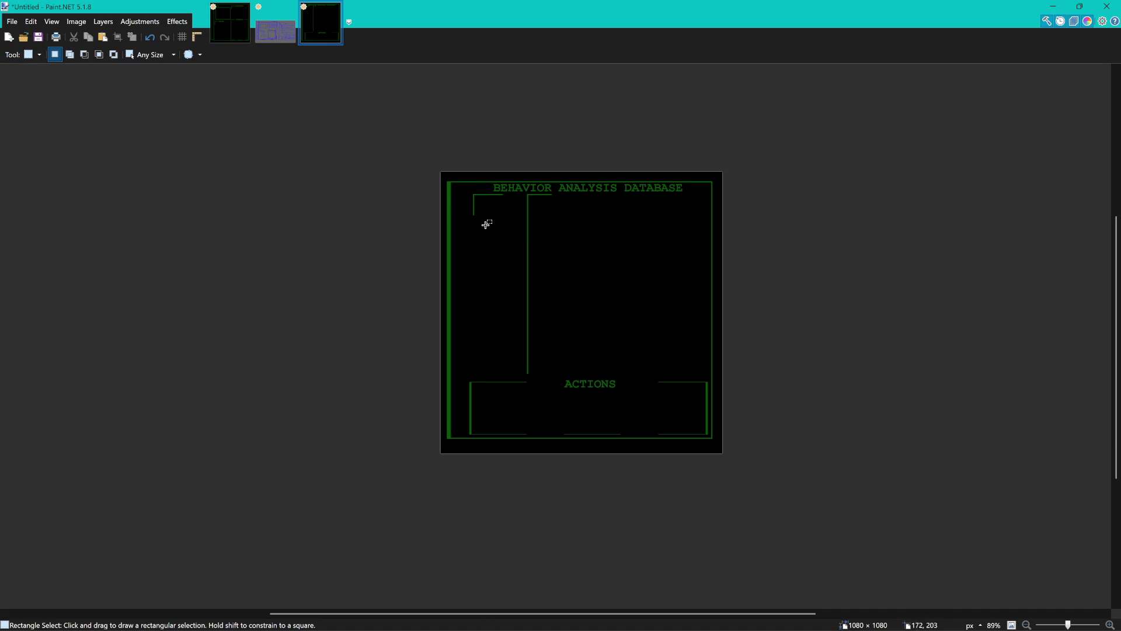
pyautogui.scroll(3, 485, 223)
pyautogui.moveTo(456, 160); pyautogui.dragTo(523, 212)
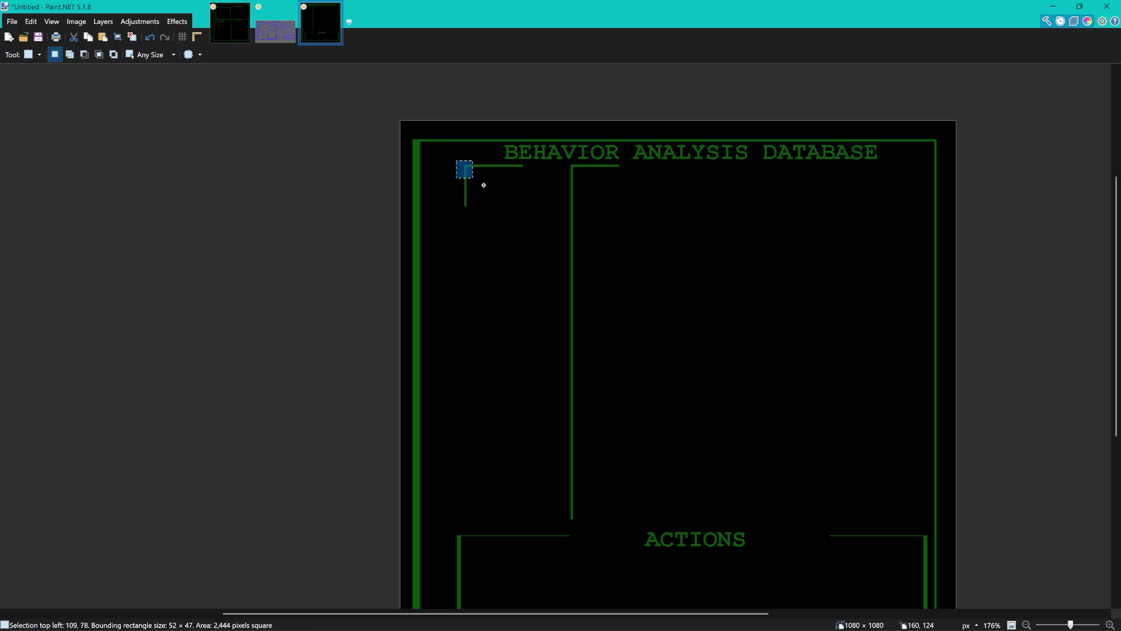
pyautogui.press('m')
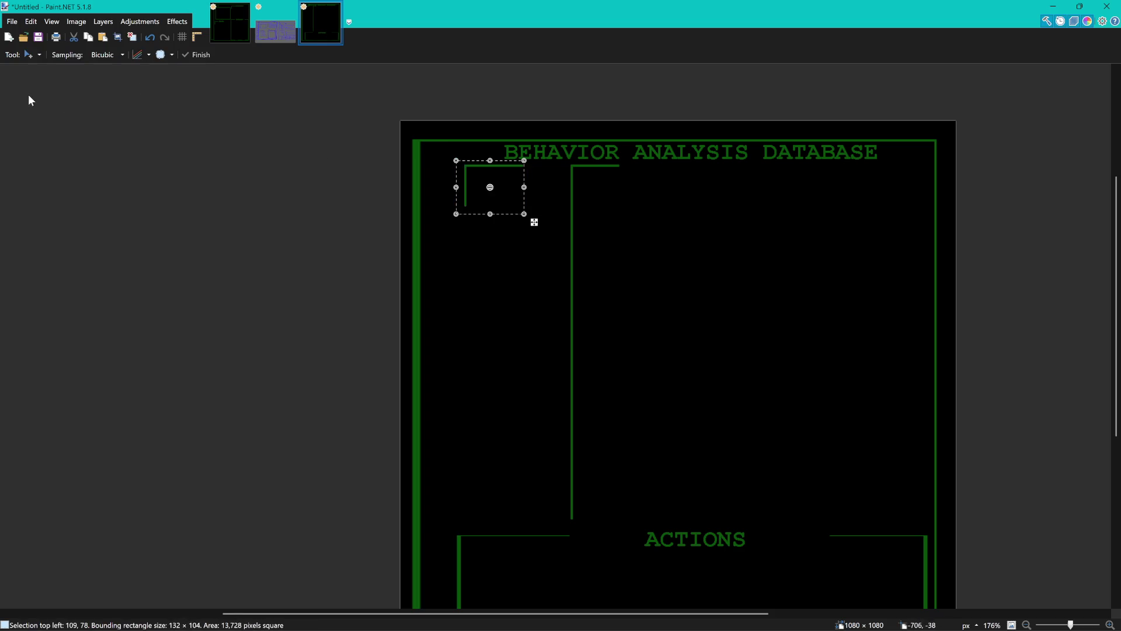
pyautogui.moveTo(515, 185); pyautogui.dragTo(457, 201)
pyautogui.hotkey('ctrl', 'z')
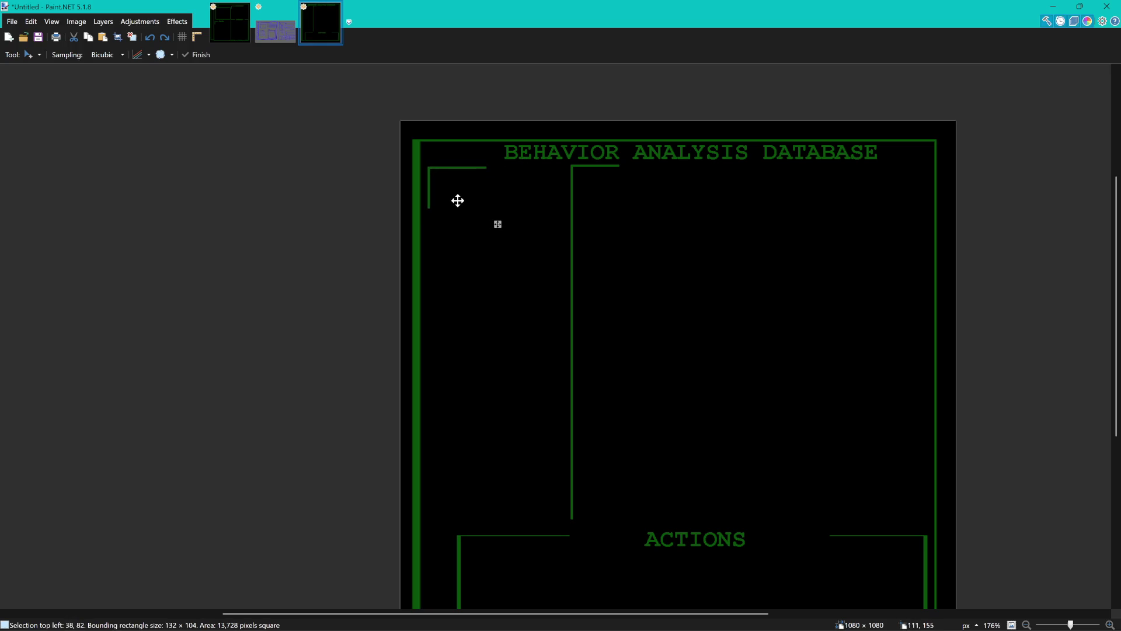
pyautogui.hotkey('ctrl', 'z')
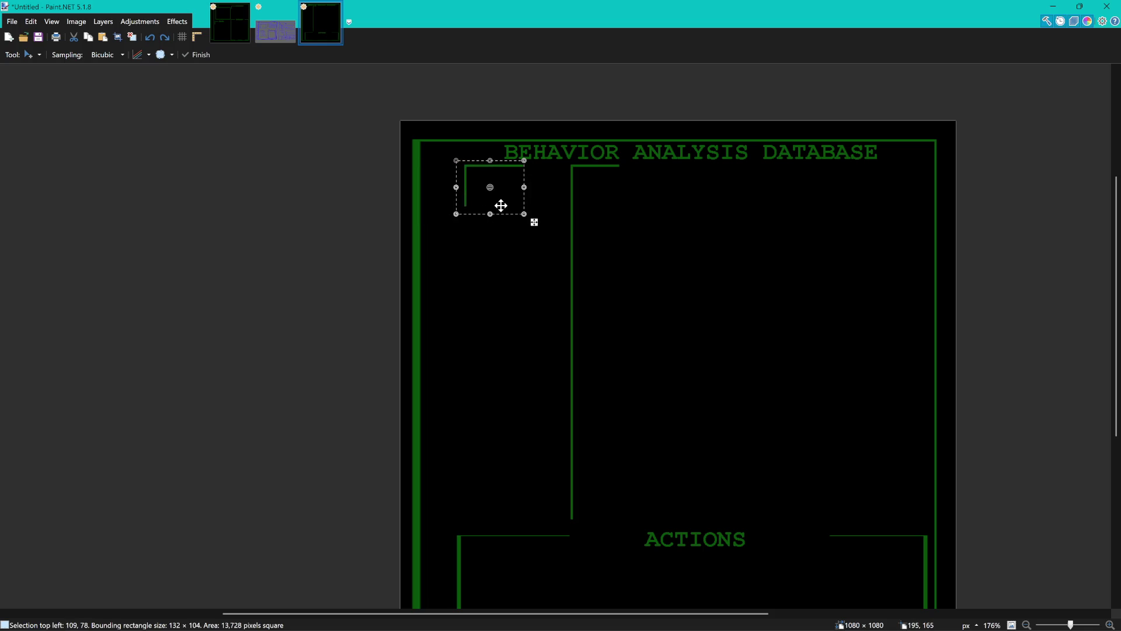
pyautogui.moveTo(512, 203)
pyautogui.mouseDown()
pyautogui.moveTo(465, 203)
pyautogui.moveTo(477, 204)
pyautogui.mouseUp()
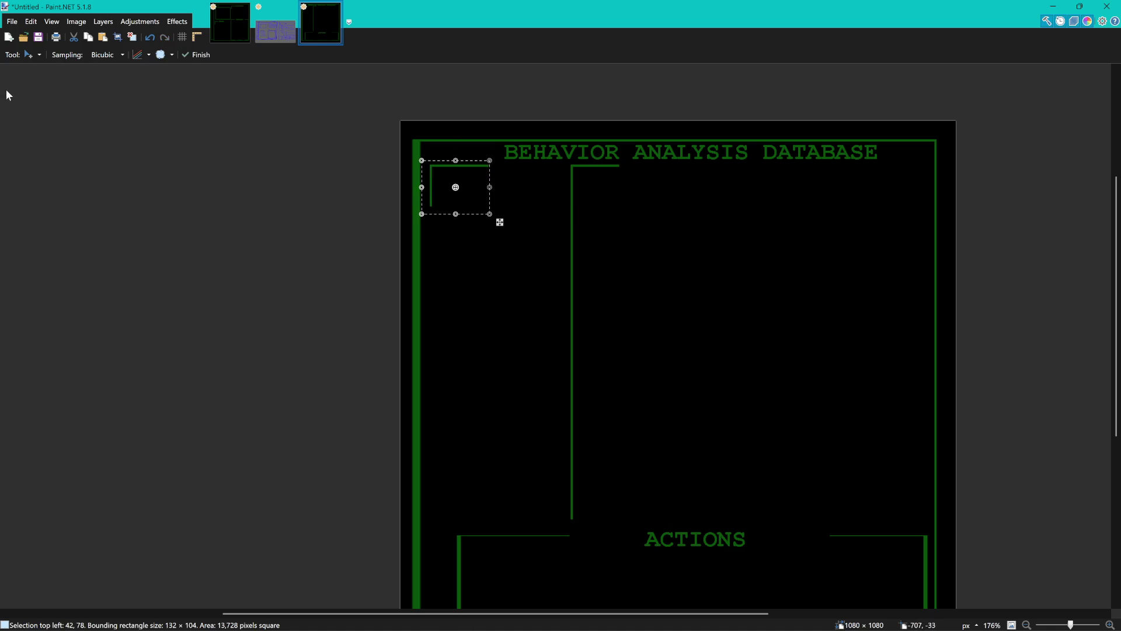
pyautogui.press('s')
pyautogui.click(630, 305)
pyautogui.keyDown('ctrl'); pyautogui.scroll(-1, 631, 305); pyautogui.keyUp('ctrl')
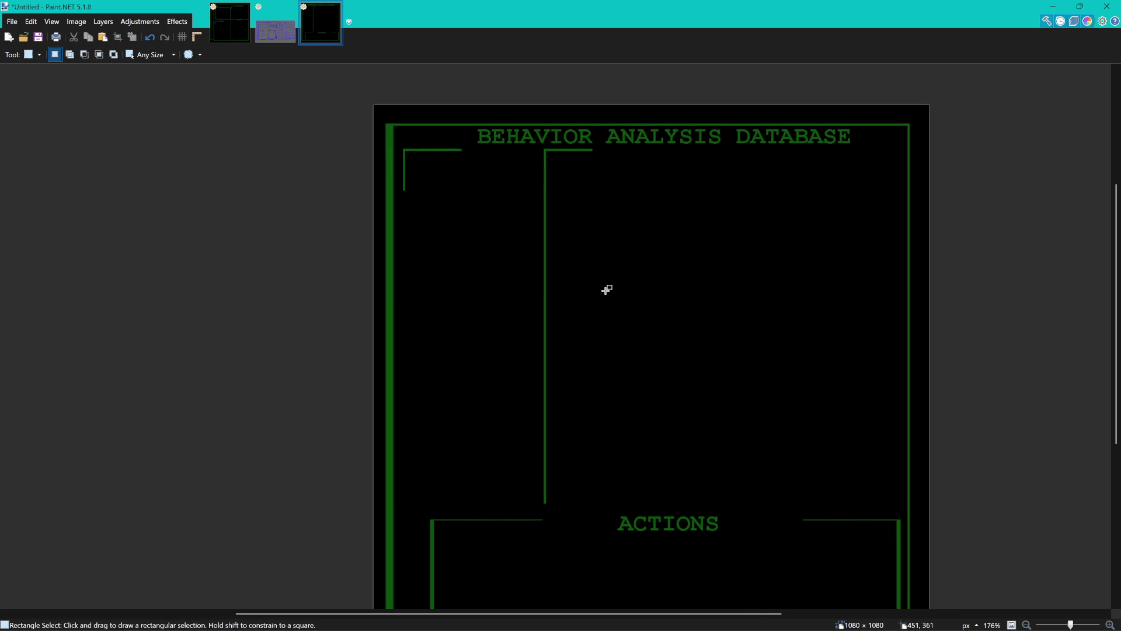
# Erase the right end of the bracket's top line to shorten it.
pyautogui.keyDown('ctrl'); pyautogui.scroll(-2, 609, 292); pyautogui.keyUp('ctrl')
pyautogui.keyDown('ctrl'); pyautogui.scroll(2, 510, 203); pyautogui.keyUp('ctrl')
pyautogui.keyDown('ctrl'); pyautogui.scroll(2, 511, 203); pyautogui.keyUp('ctrl')
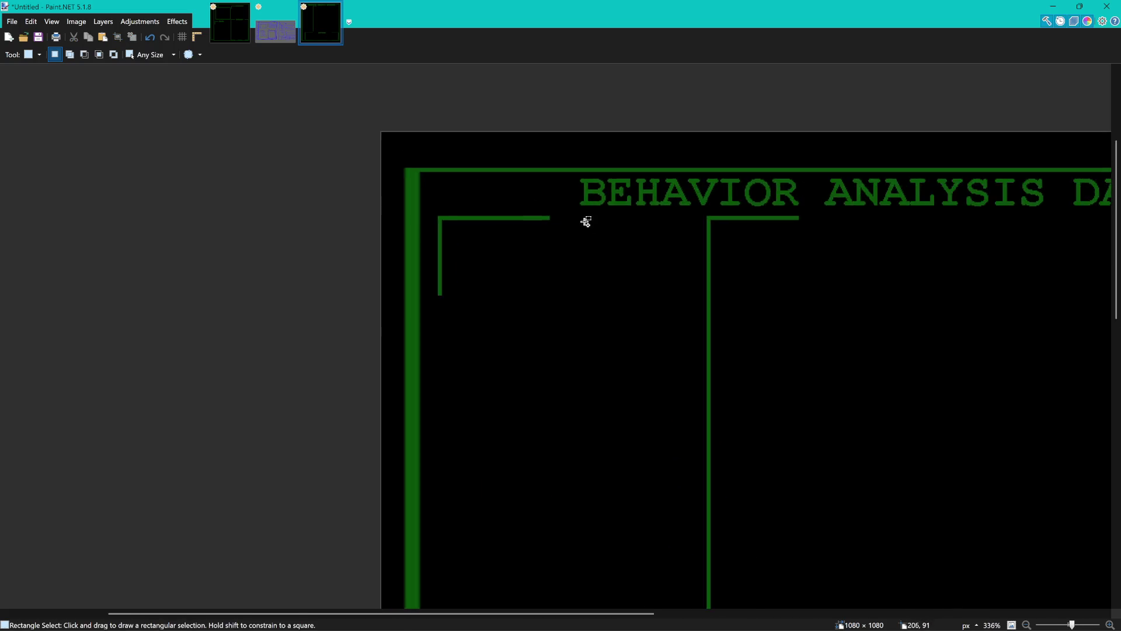
pyautogui.keyDown('ctrl'); pyautogui.scroll(2, 578, 222); pyautogui.keyUp('ctrl')
pyautogui.moveTo(476, 197); pyautogui.dragTo(548, 255)
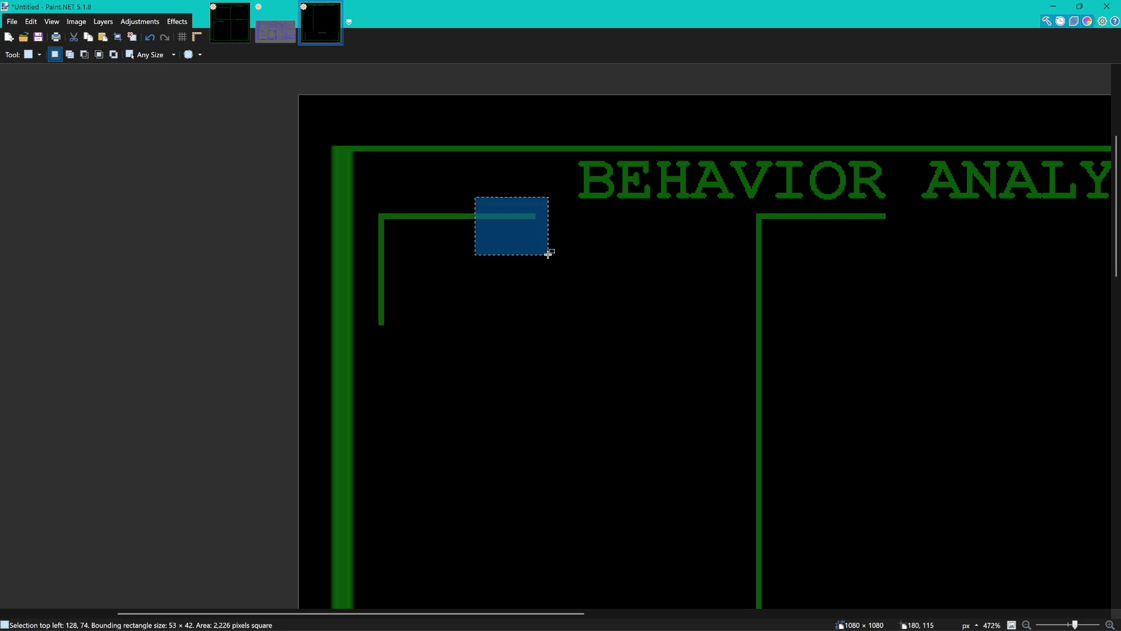
pyautogui.press('Delete')
# Switch to the blue hand-drawn reference sketch document.
pyautogui.keyDown('ctrl'); pyautogui.scroll(-2, 556, 261); pyautogui.keyUp('ctrl')
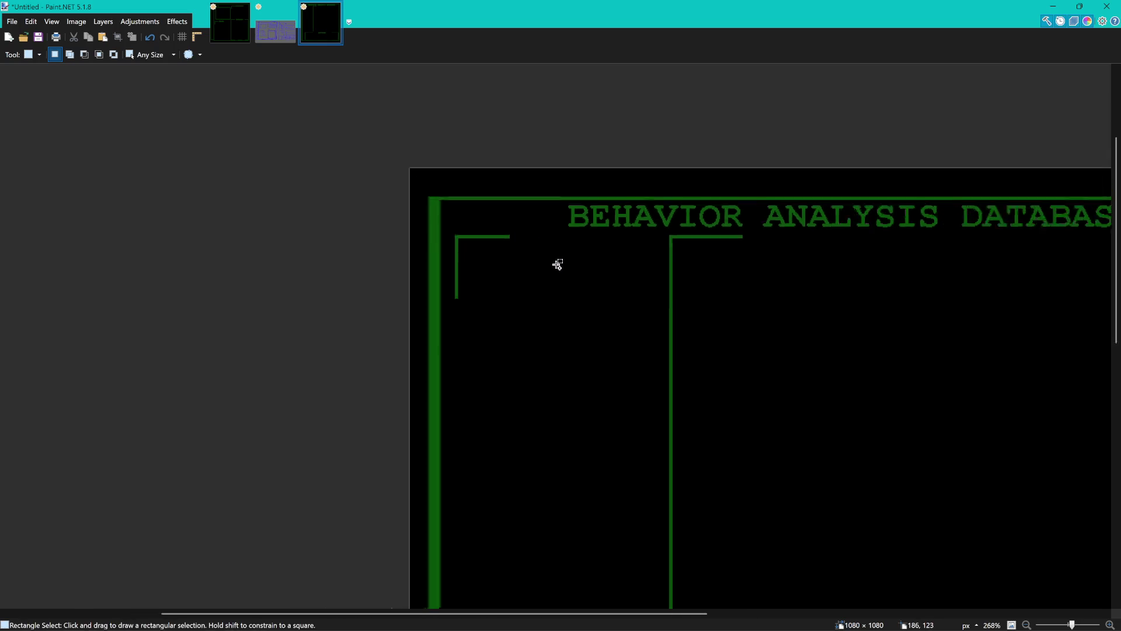
pyautogui.keyDown('ctrl'); pyautogui.scroll(-2, 614, 290); pyautogui.keyUp('ctrl')
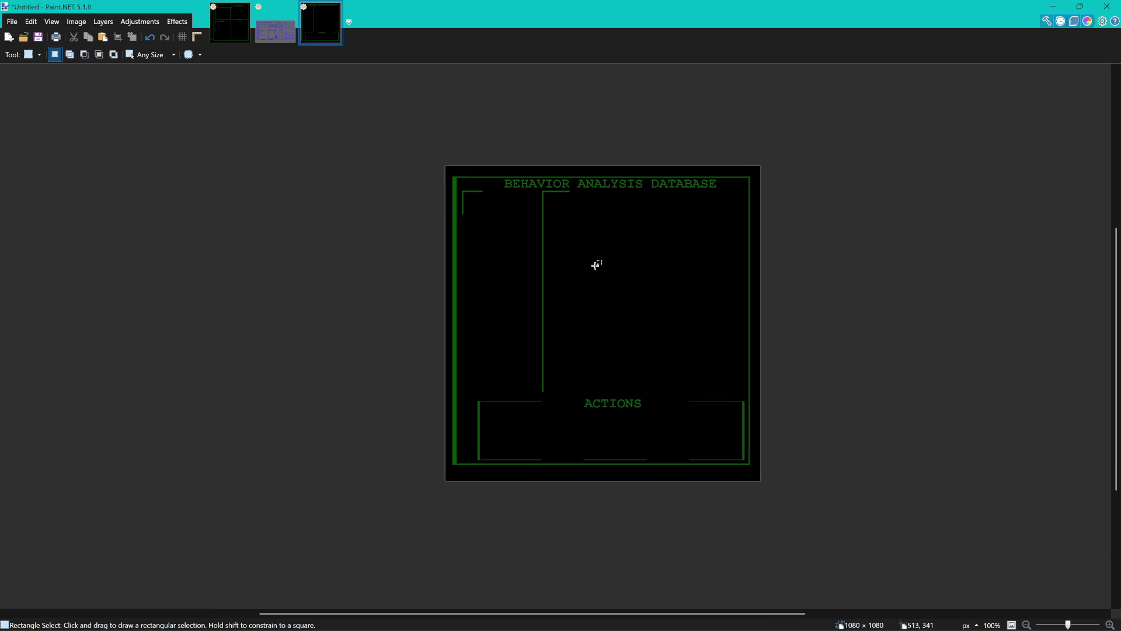
pyautogui.scroll(-1, 613, 278)
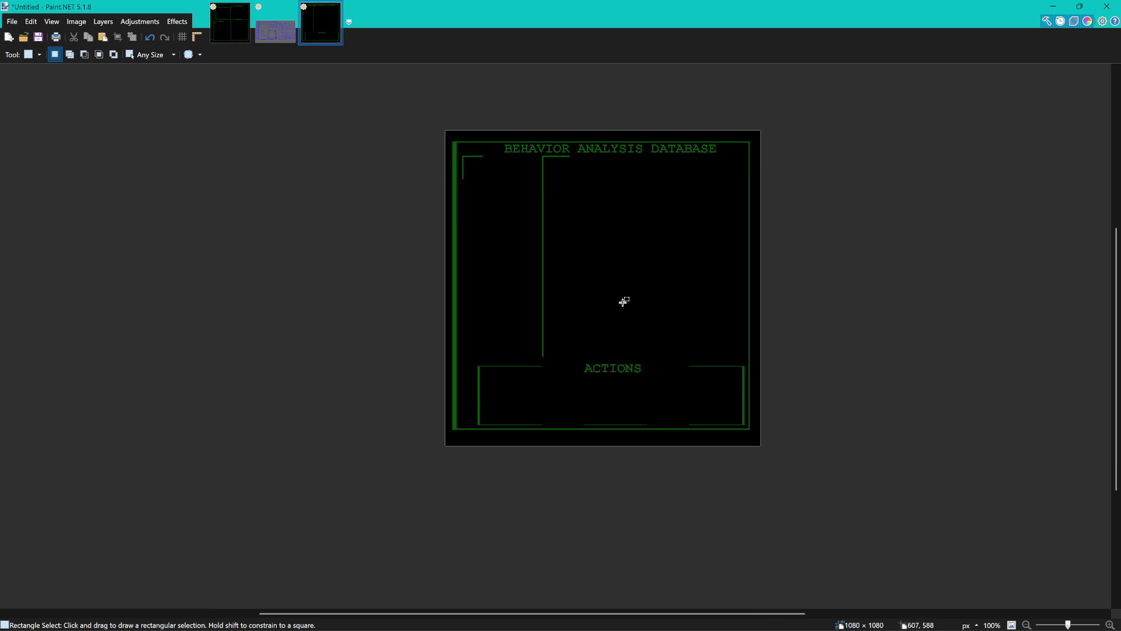
pyautogui.click(276, 22)
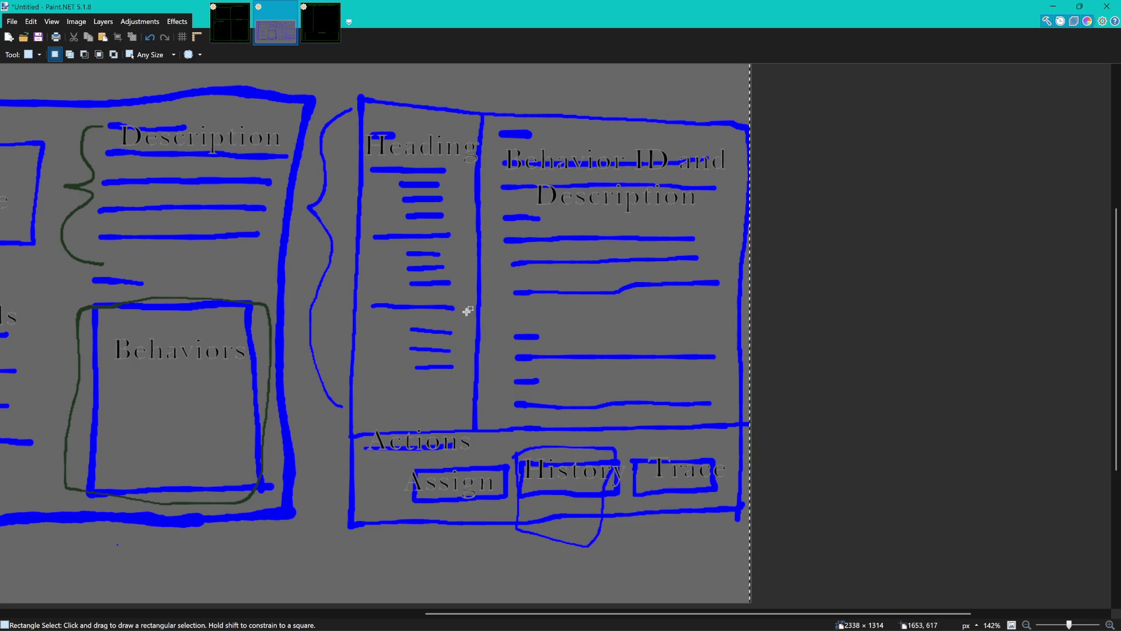
# Return to the green-on-black mockup and zoom in on the middle divider above ACTIONS.
pyautogui.click(328, 35)
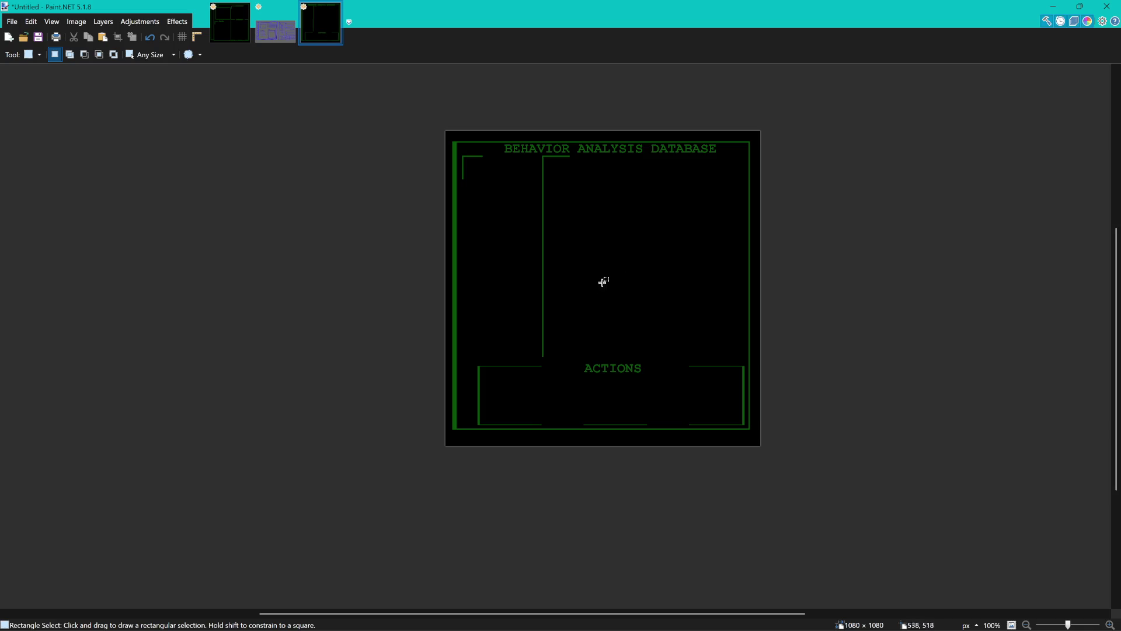
pyautogui.scroll(8, 569, 369)
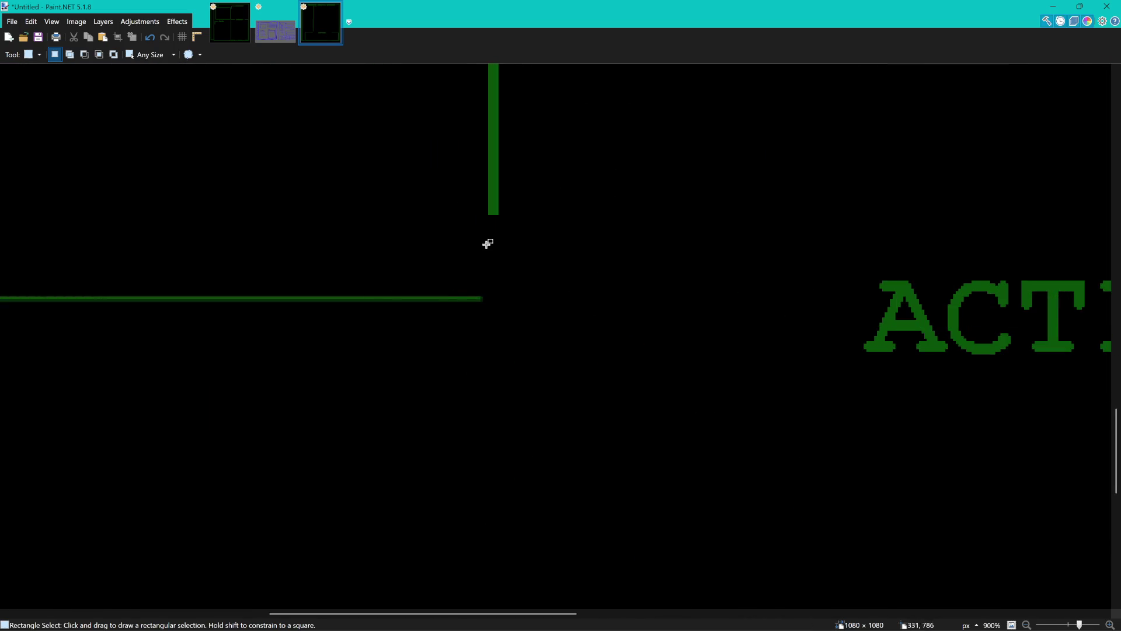
pyautogui.scroll(-10, 490, 252)
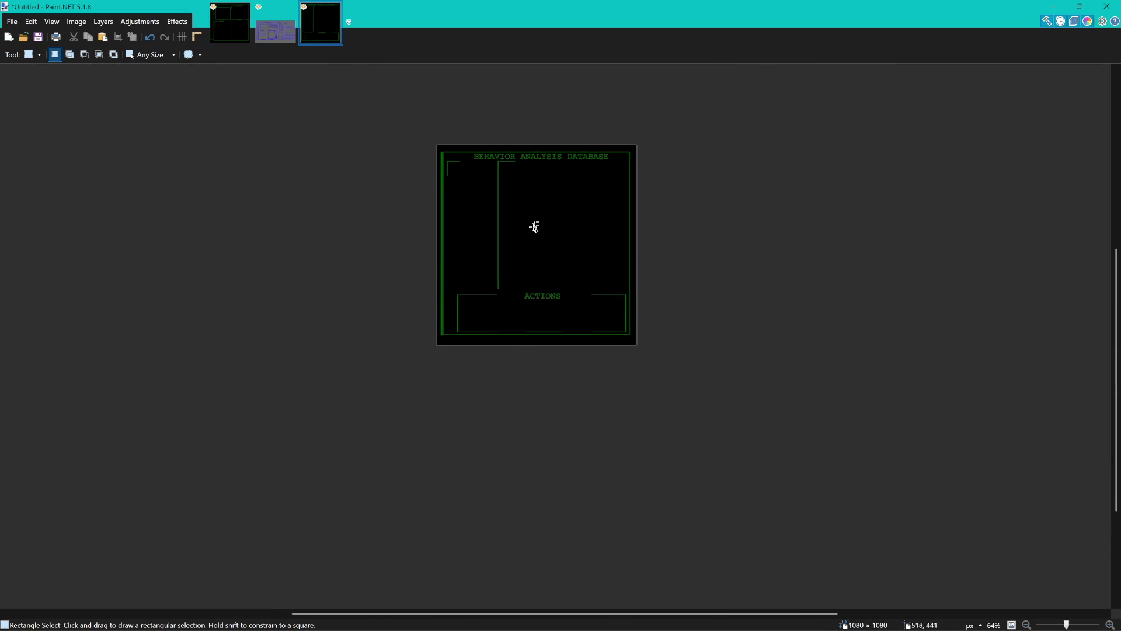
pyautogui.scroll(3, 538, 231)
pyautogui.moveTo(557, 237); pyautogui.dragTo(573, 231)
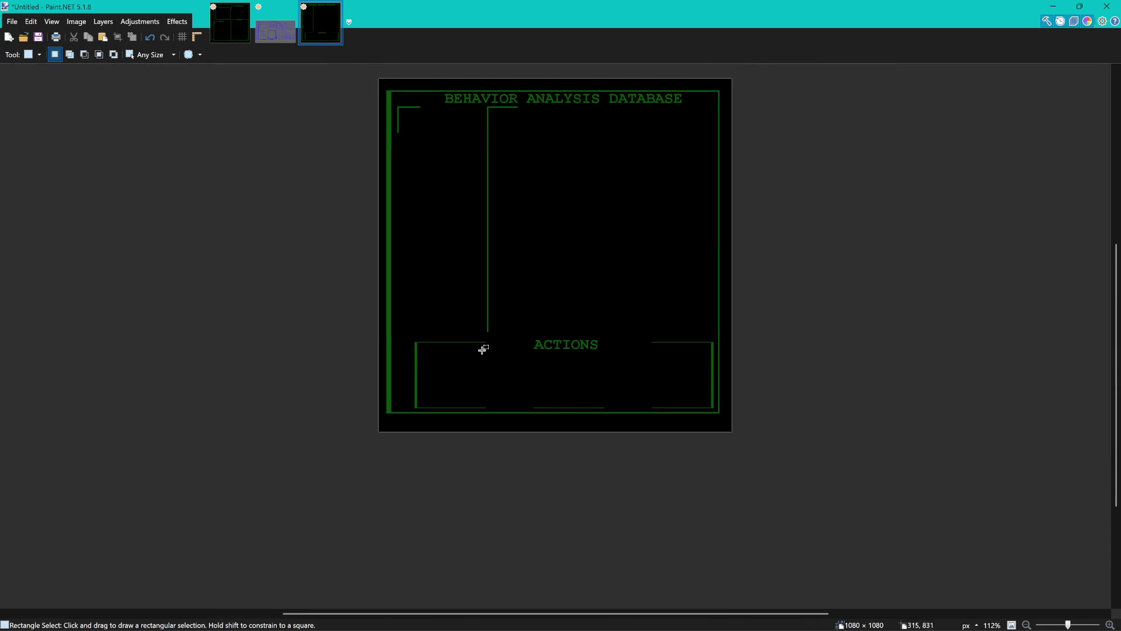
pyautogui.scroll(1, 484, 347)
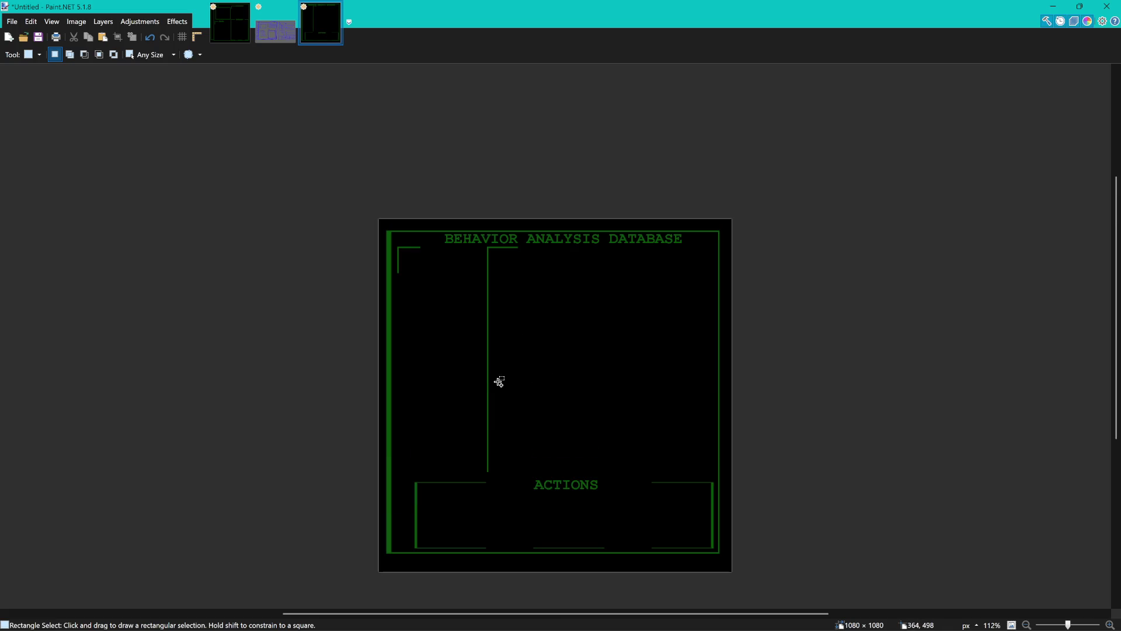
pyautogui.scroll(3, 499, 381)
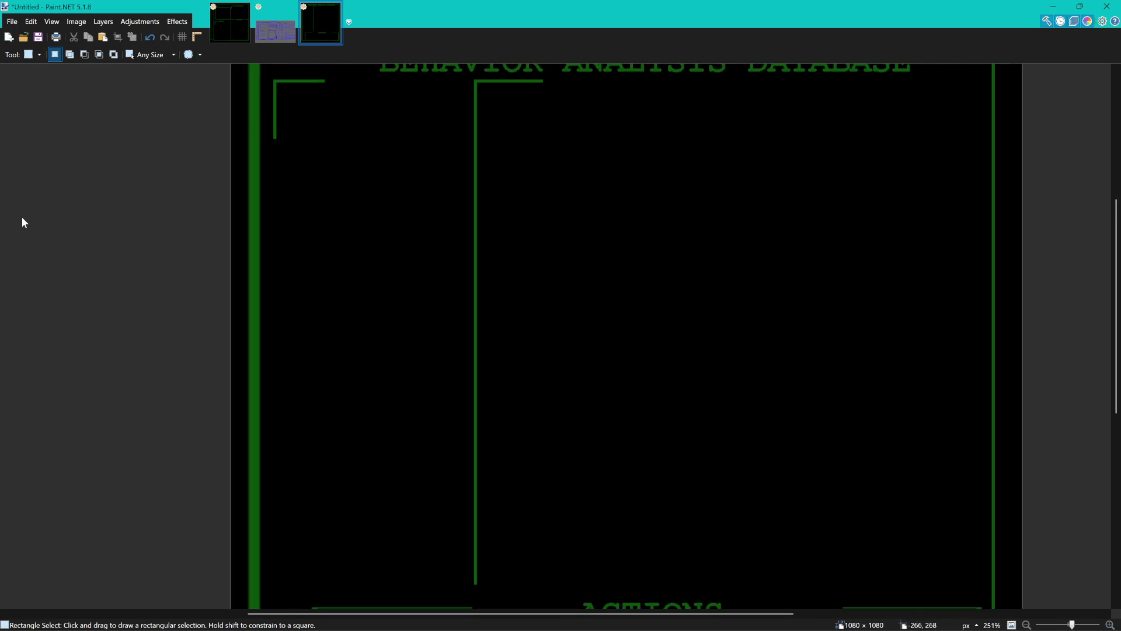
# Draw a thin green rectangle bar rightward from the middle divider's bottom.
pyautogui.press('o')
pyautogui.scroll(-3, 448, 363)
pyautogui.scroll(3, 466, 350)
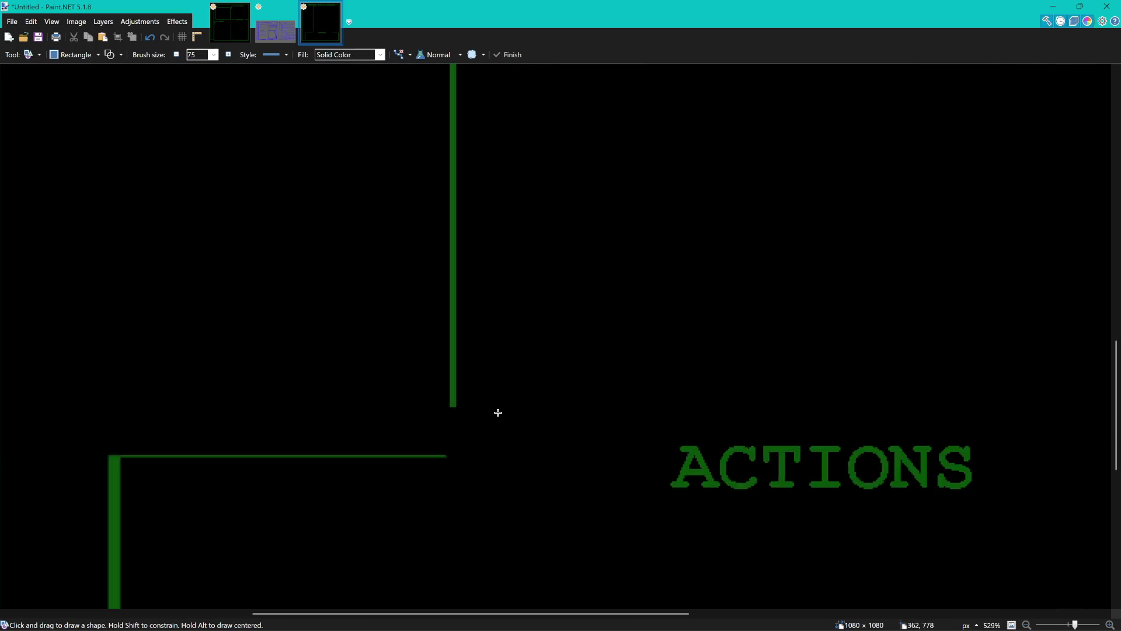
pyautogui.scroll(3, 496, 410)
pyautogui.moveTo(427, 382); pyautogui.dragTo(468, 385)
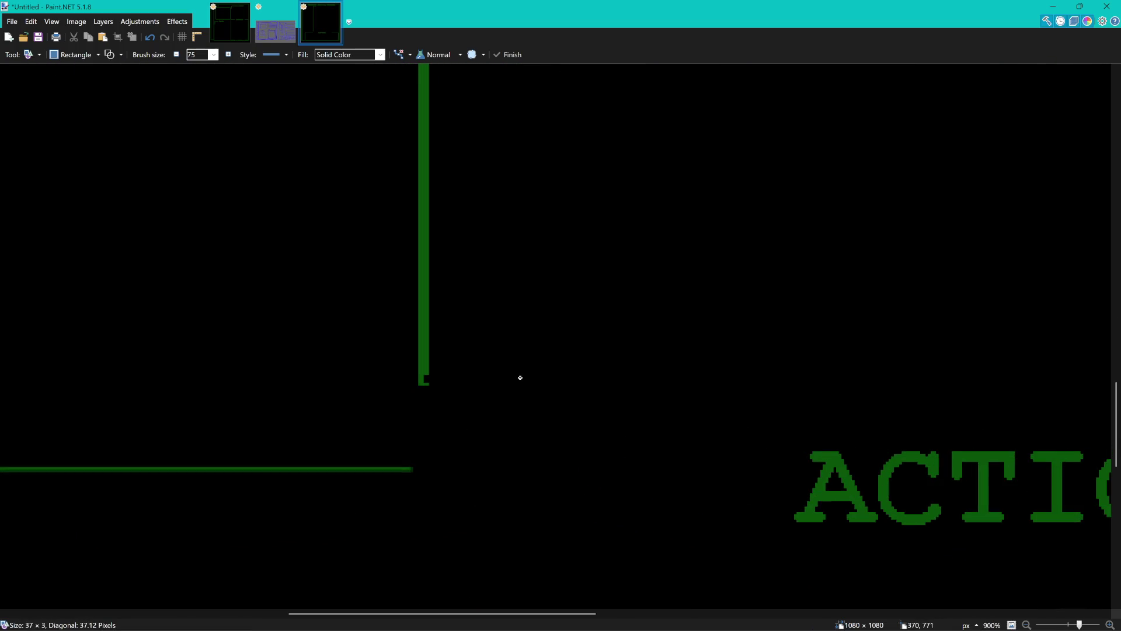
pyautogui.hotkey('ctrl', 'z')
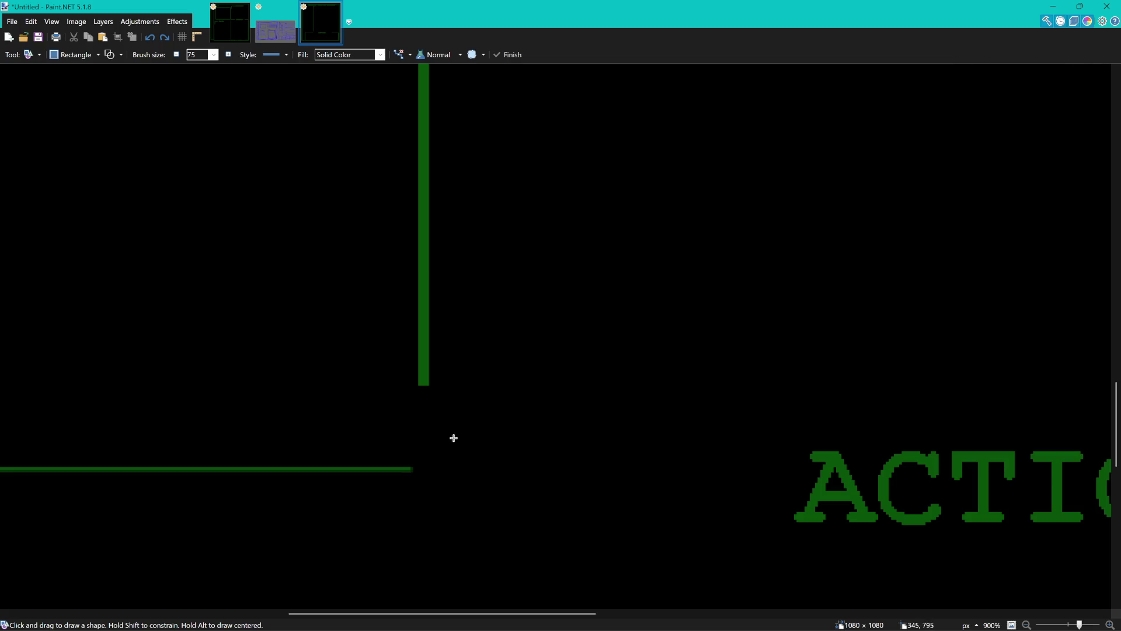
pyautogui.moveTo(424, 380); pyautogui.dragTo(602, 381)
pyautogui.scroll(-10, 639, 374)
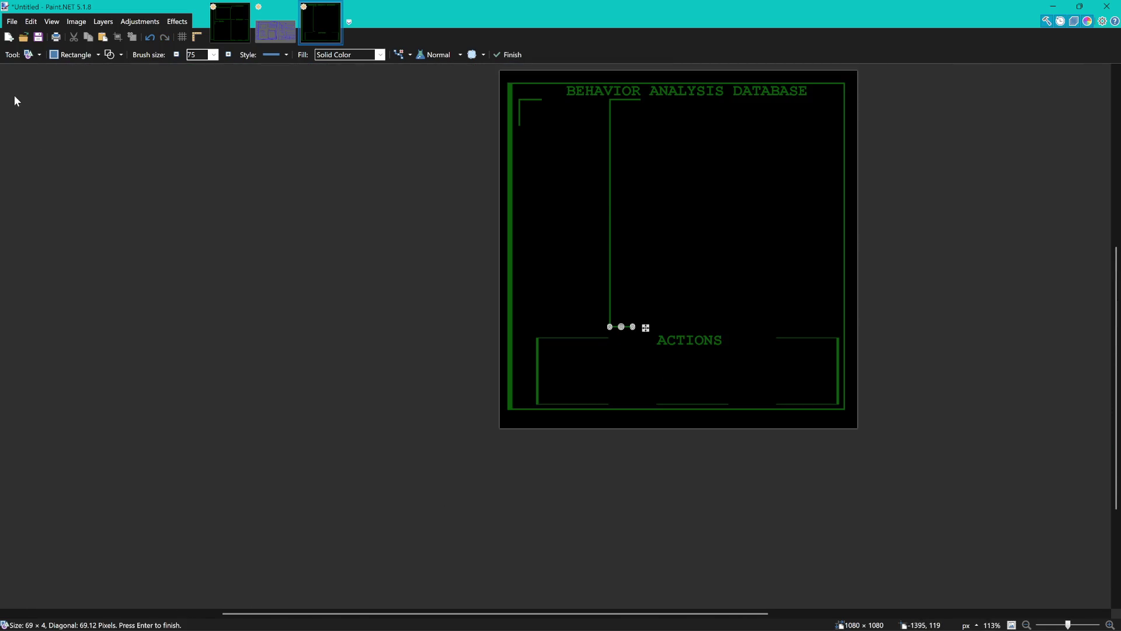
pyautogui.press('s')
# Reopen the bar and lengthen it further to the right.
pyautogui.moveTo(653, 241); pyautogui.dragTo(587, 282)
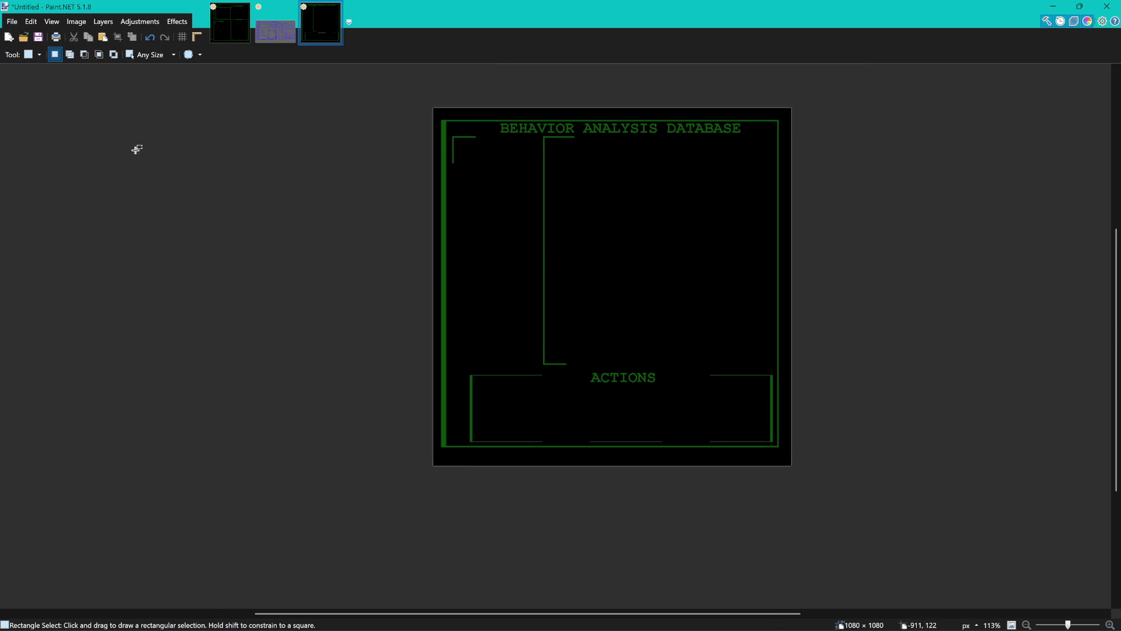
pyautogui.scroll(3, 541, 387)
pyautogui.scroll(1, 544, 381)
pyautogui.scroll(2, 544, 382)
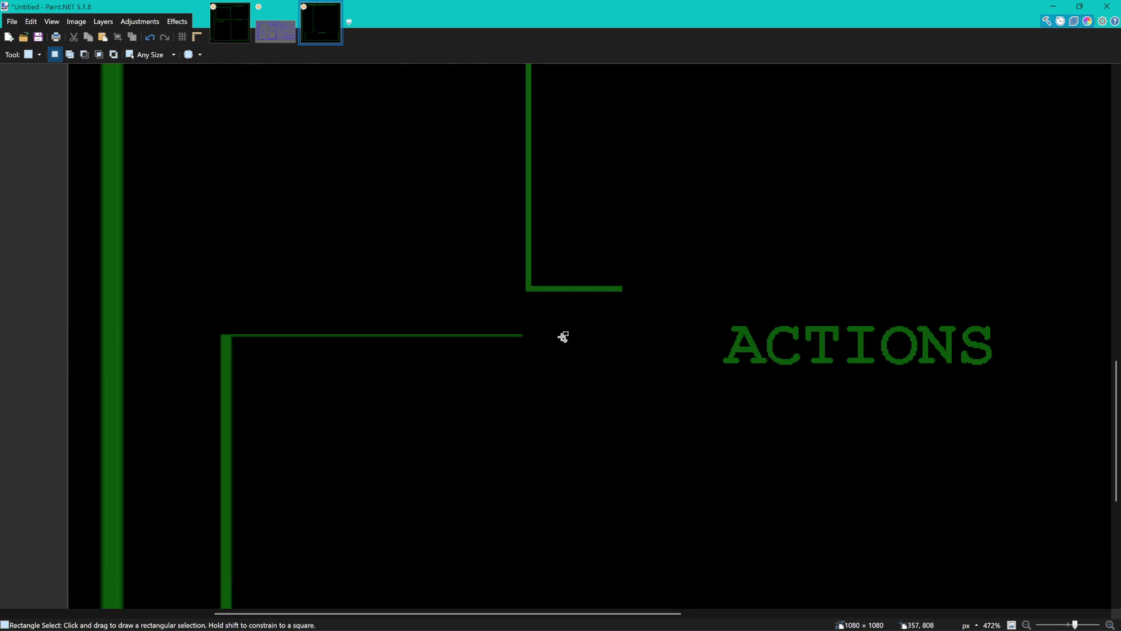
pyautogui.hotkey('ctrl', 'z')
pyautogui.scroll(3, 659, 309)
pyautogui.moveTo(659, 309); pyautogui.dragTo(573, 340)
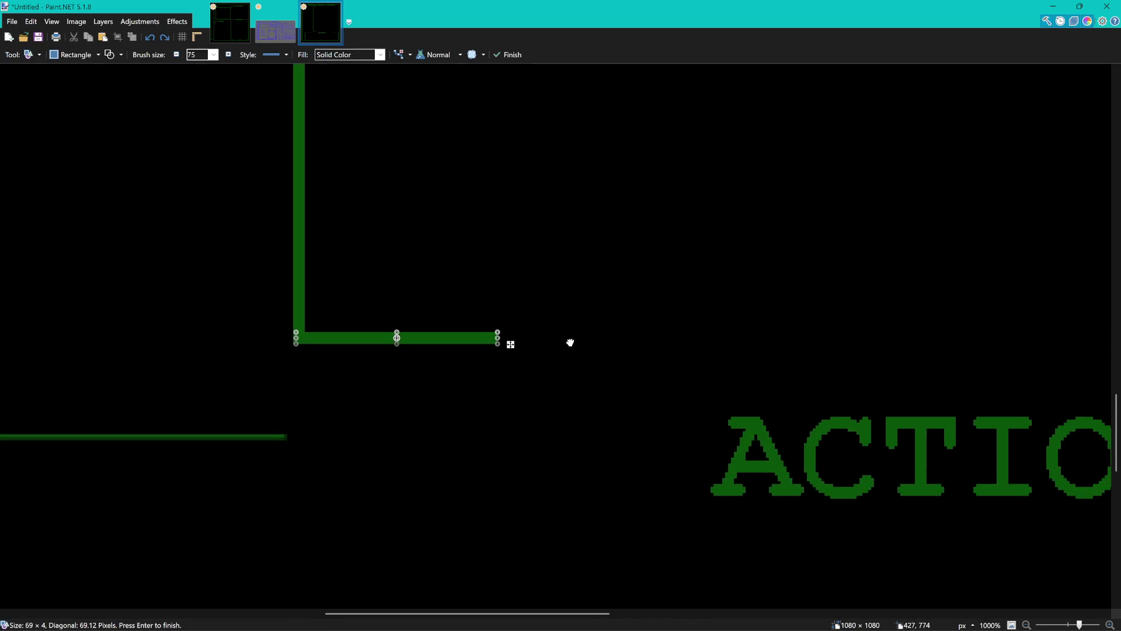
pyautogui.scroll(3, 573, 341)
pyautogui.moveTo(460, 333); pyautogui.dragTo(634, 334)
pyautogui.scroll(-4, 634, 336)
pyautogui.scroll(-6, 598, 200)
pyautogui.scroll(-2, 613, 210)
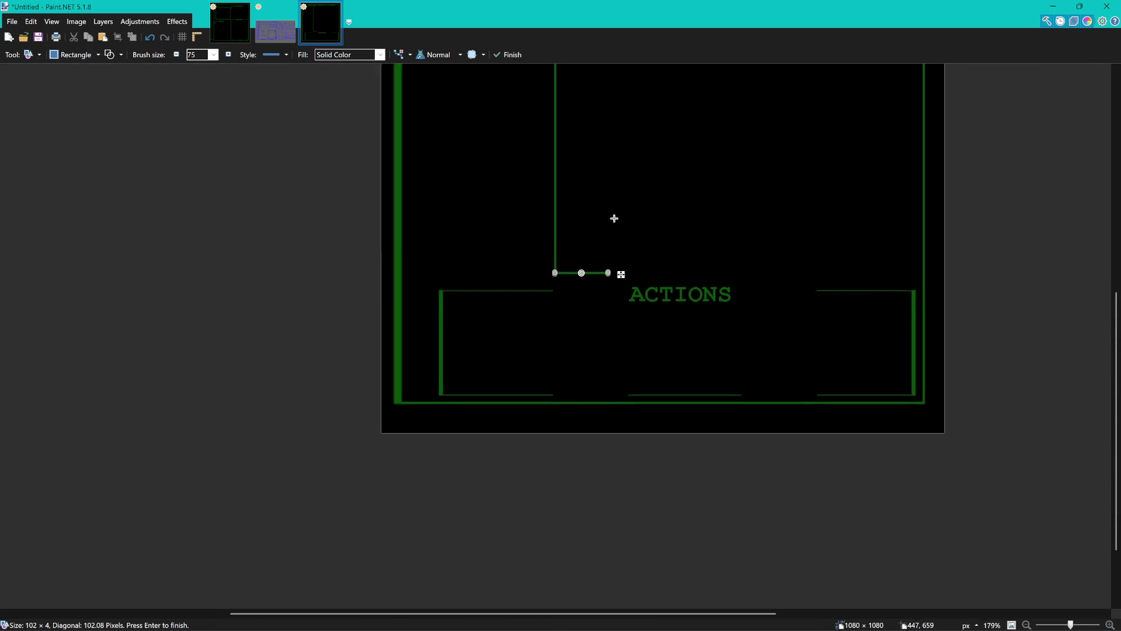
pyautogui.scroll(-3, 546, 420)
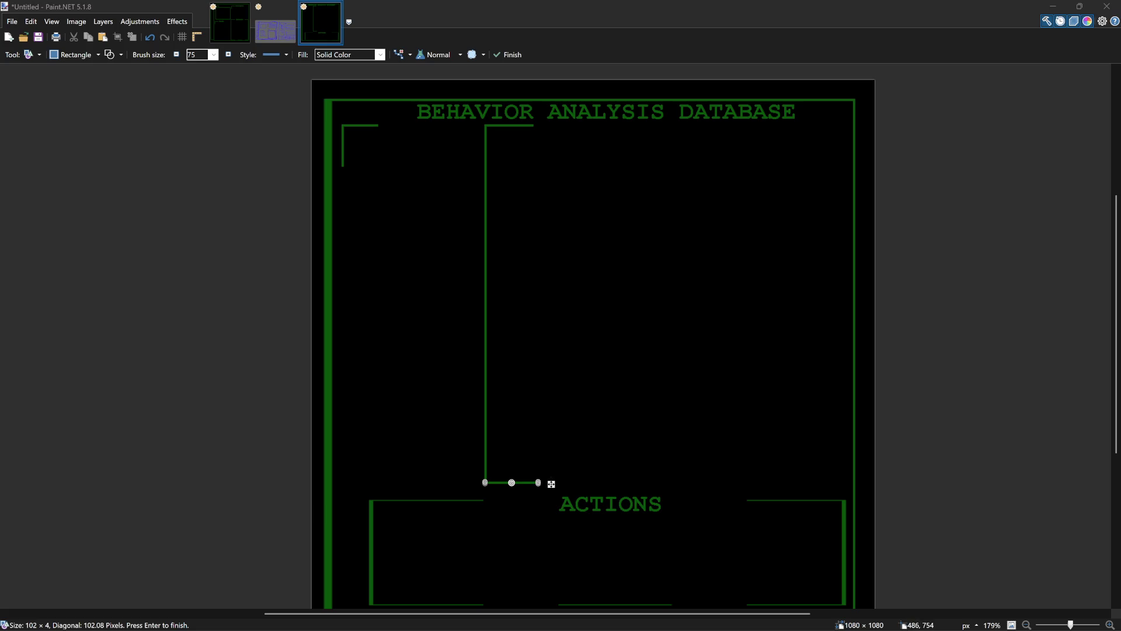
# Trim the bar's right end slightly to finish the L-shaped foot.
pyautogui.scroll(2, 551, 484)
pyautogui.scroll(6, 531, 485)
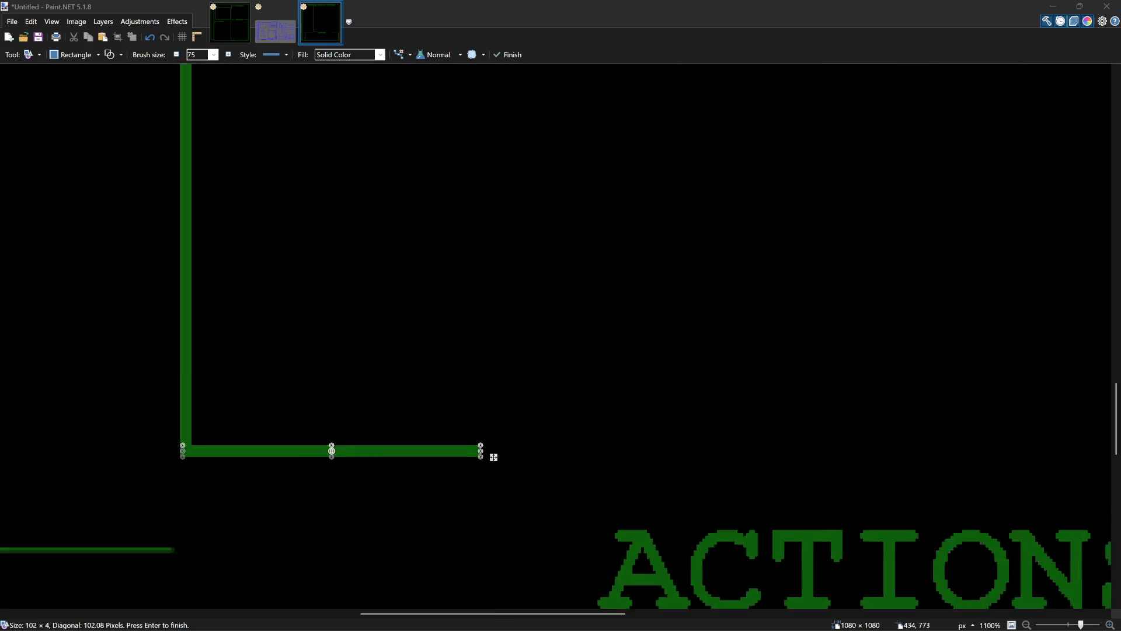
pyautogui.scroll(4, 497, 468)
pyautogui.moveTo(485, 451); pyautogui.dragTo(459, 451)
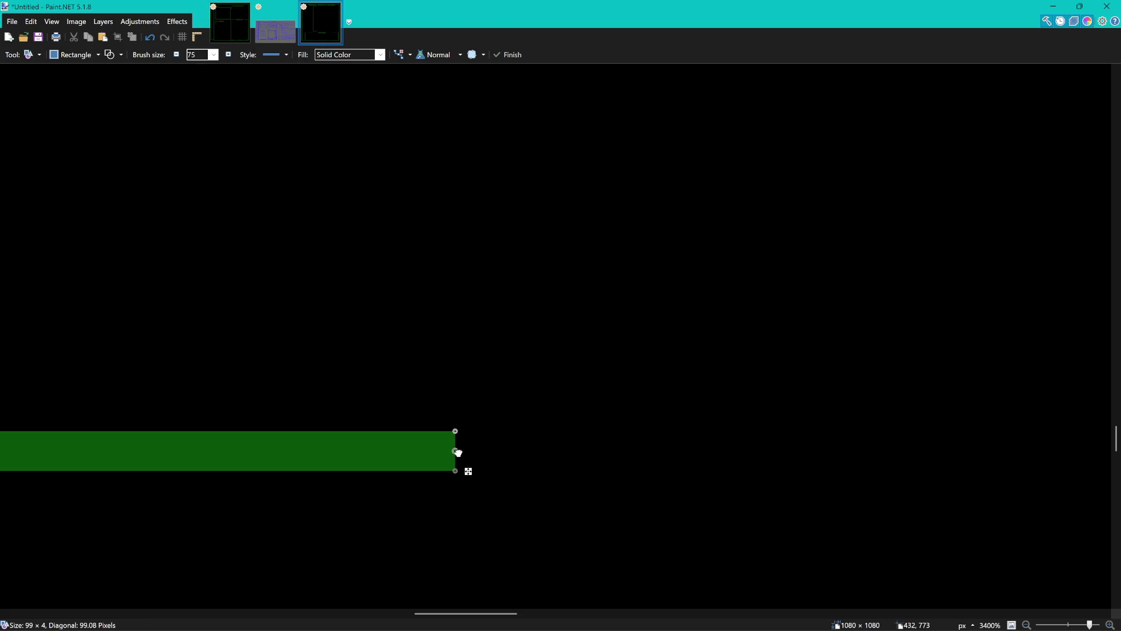
pyautogui.scroll(-5, 487, 308)
pyautogui.scroll(-2, 486, 308)
pyautogui.scroll(2, 493, 250)
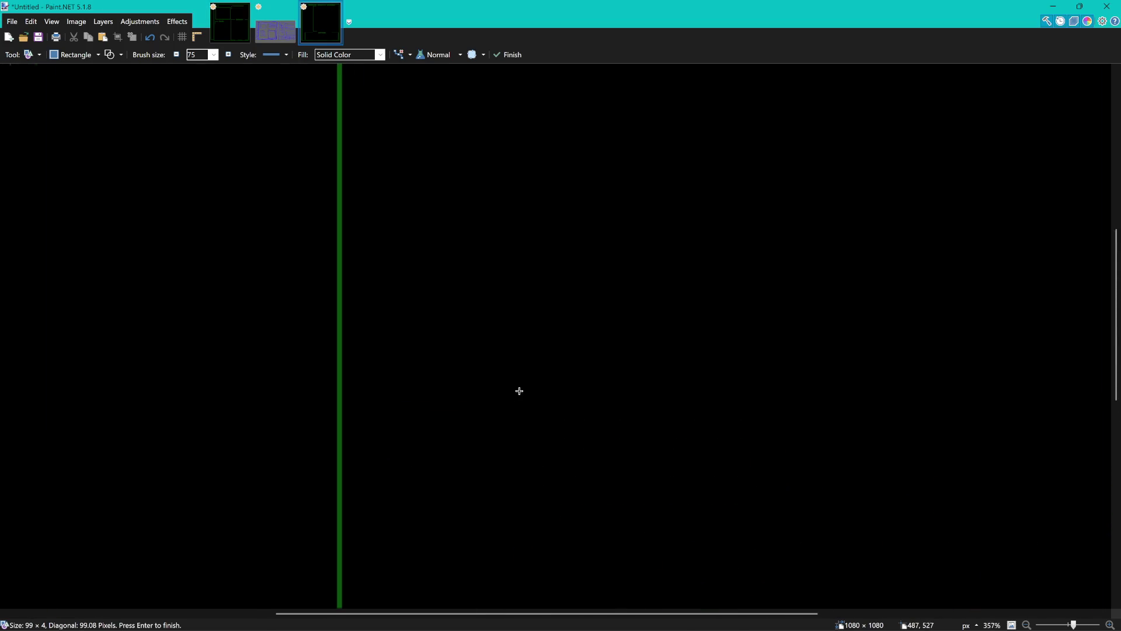
pyautogui.scroll(-4, 518, 391)
# Select the middle panel's L-shaped corner.
pyautogui.press('s')
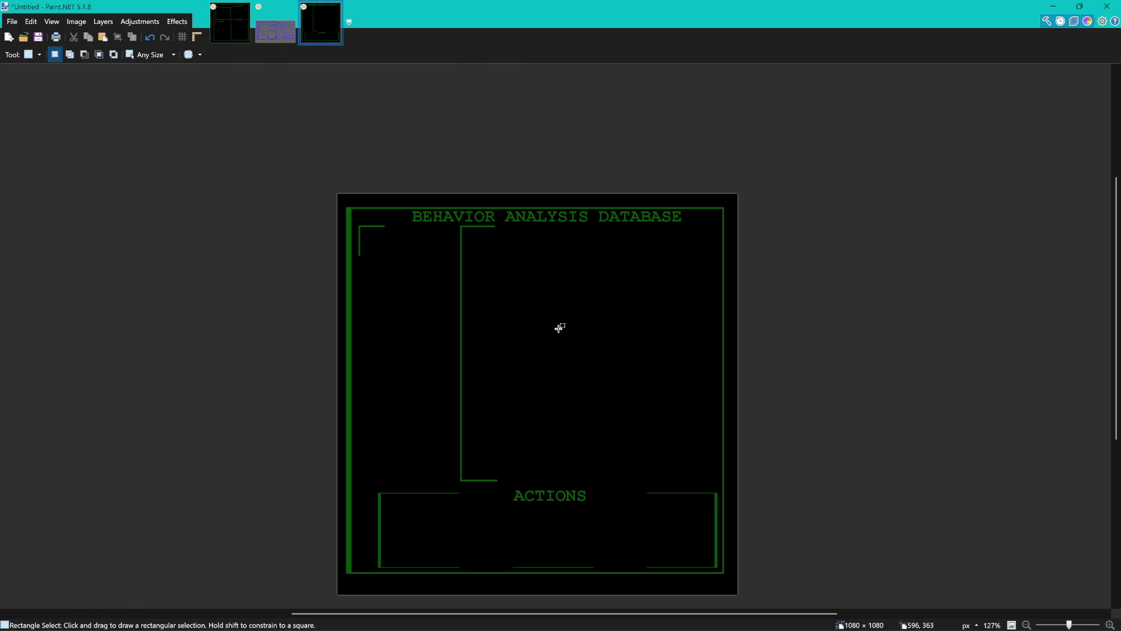
pyautogui.scroll(-2, 530, 351)
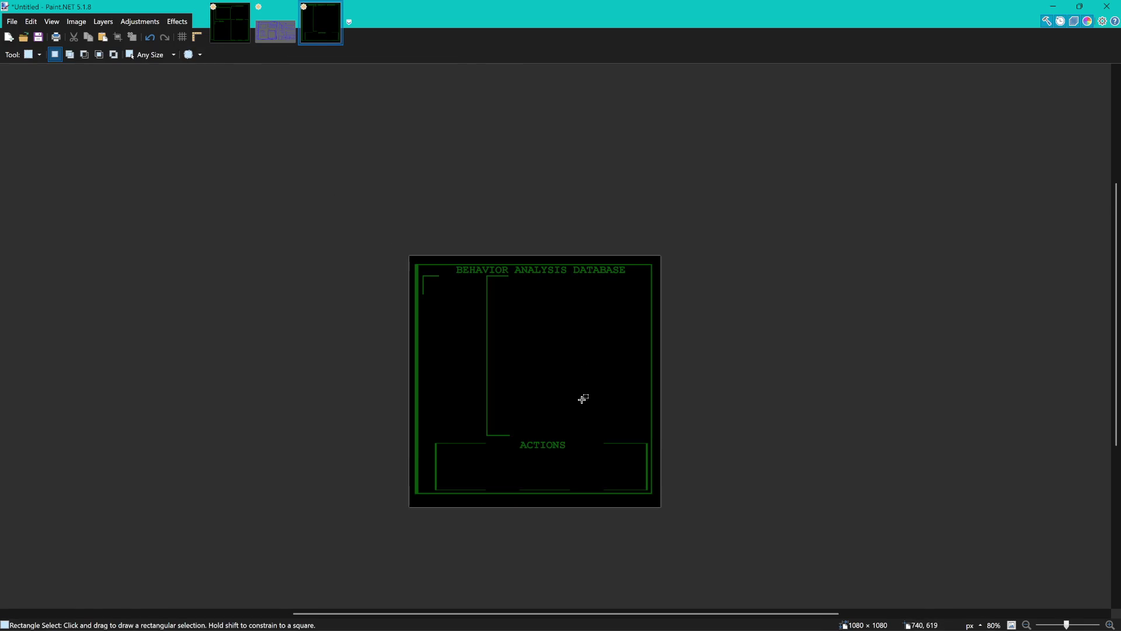
pyautogui.scroll(2, 566, 390)
pyautogui.scroll(1, 529, 393)
pyautogui.moveTo(686, 325); pyautogui.dragTo(608, 319)
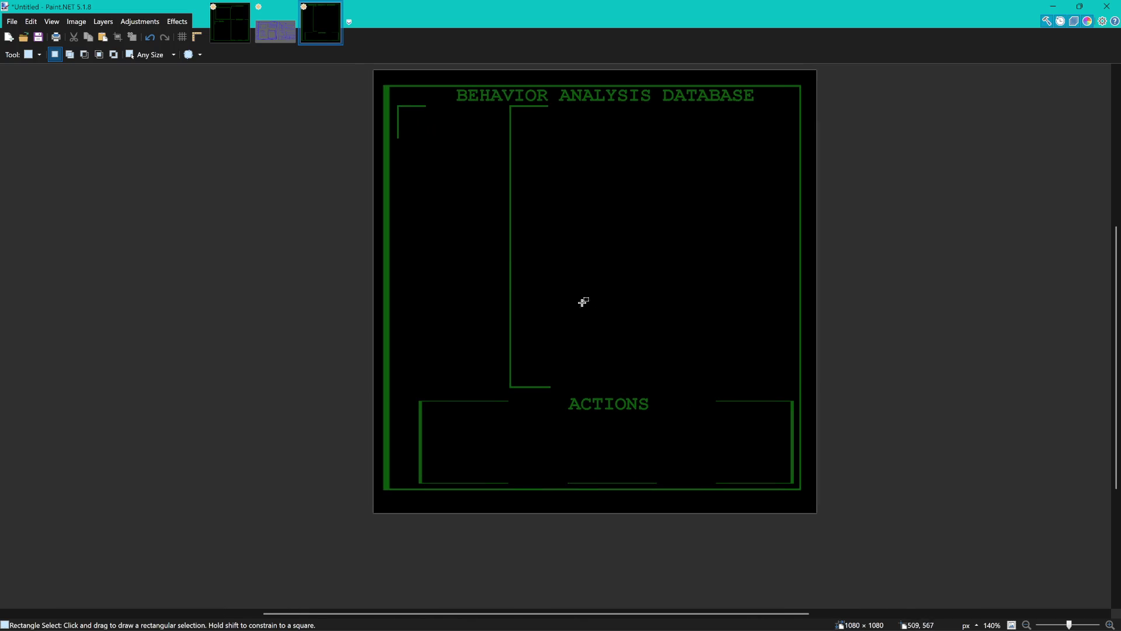
pyautogui.scroll(3, 478, 389)
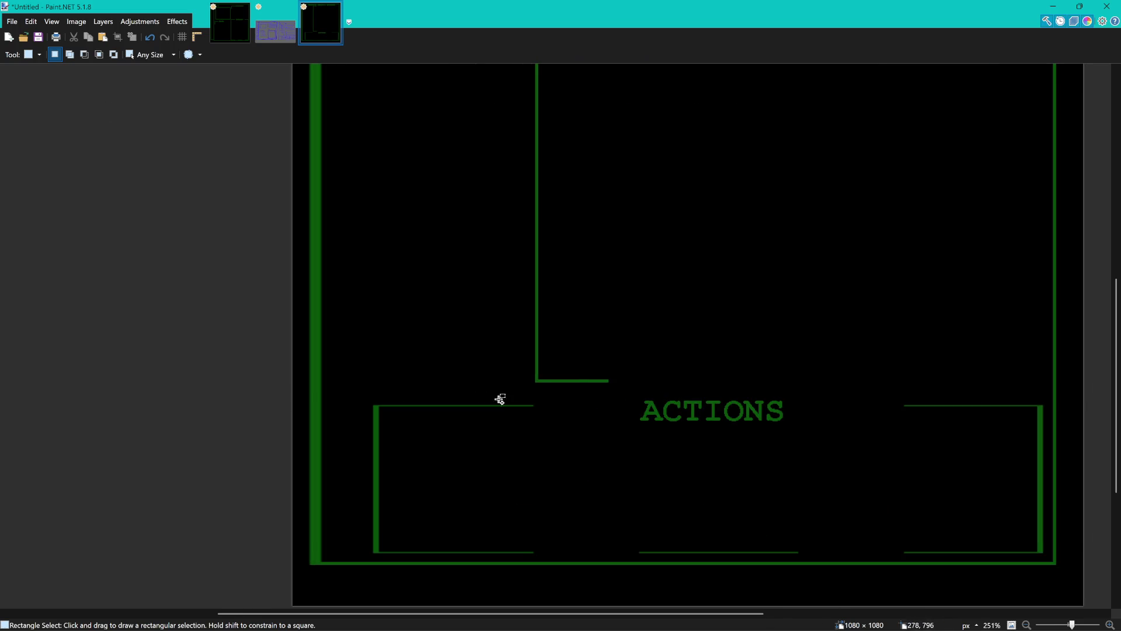
pyautogui.moveTo(526, 392); pyautogui.dragTo(617, 304)
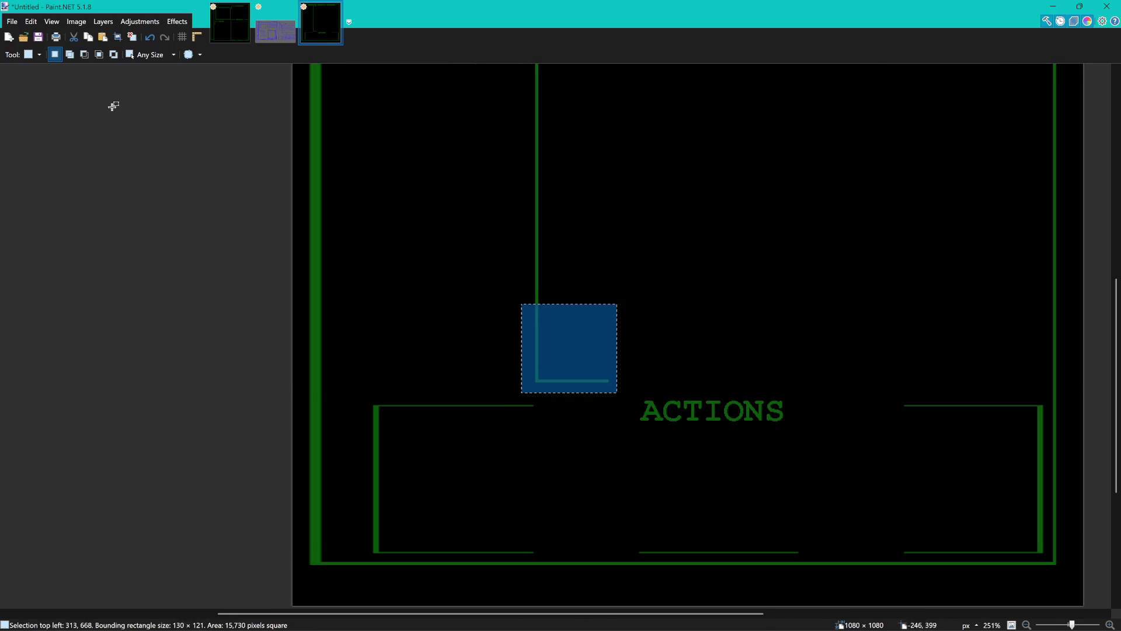
# Place a copy of the L corner beneath the top-left bracket and deselect.
pyautogui.press('m')
pyautogui.moveTo(563, 328)
pyautogui.mouseDown()
pyautogui.moveTo(362, 315)
pyautogui.moveTo(378, 321)
pyautogui.mouseUp()
pyautogui.scroll(-6, 412, 248)
pyautogui.scroll(3, 394, 196)
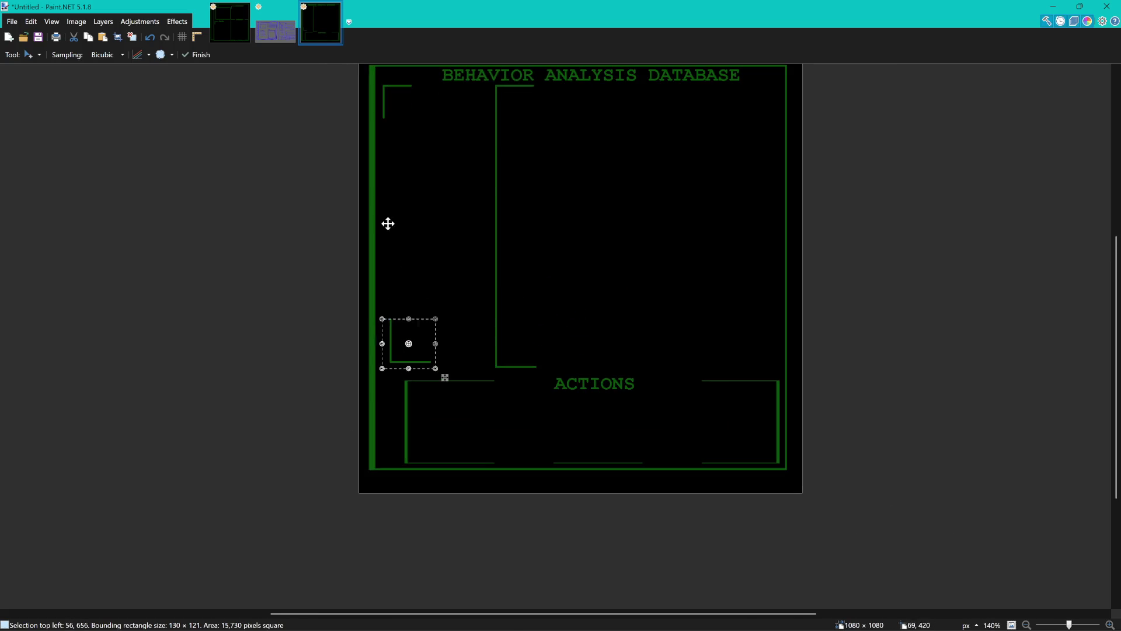
pyautogui.moveTo(404, 322); pyautogui.dragTo(396, 126)
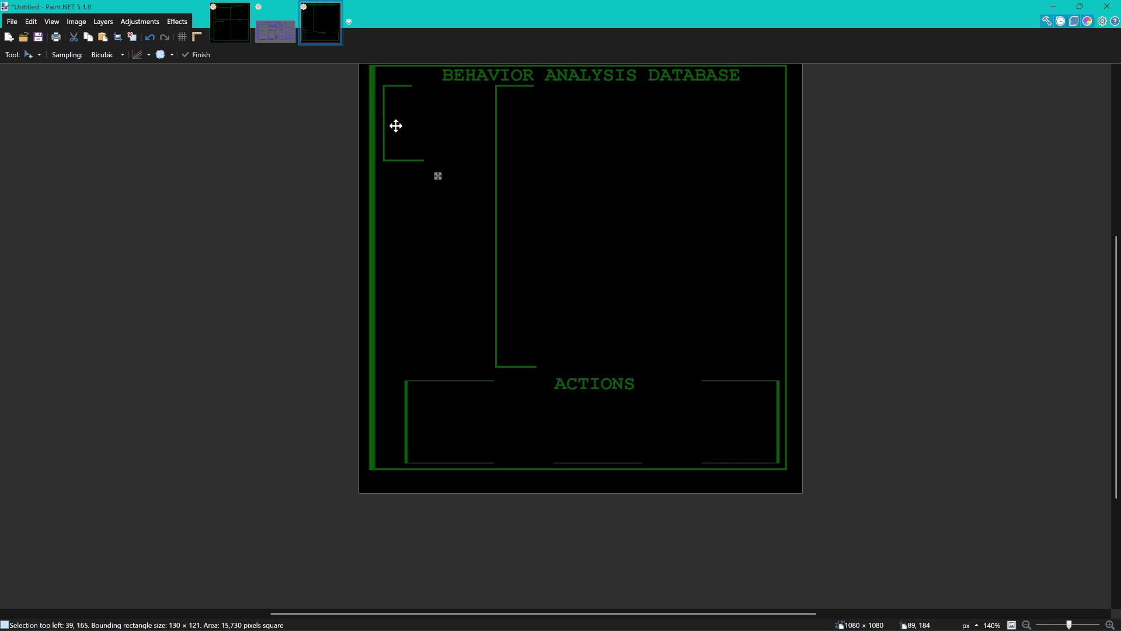
pyautogui.scroll(3, 396, 125)
pyautogui.scroll(3, 483, 283)
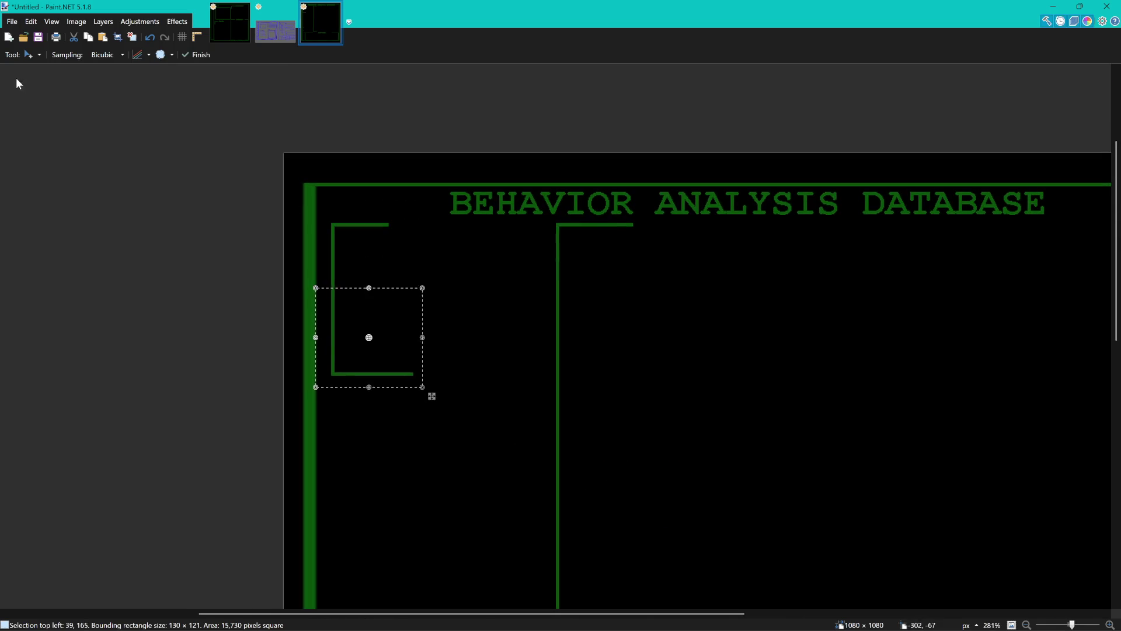
pyautogui.press('s')
pyautogui.click(384, 210)
# Try selecting the area along the small box's right side, then clear the selection.
pyautogui.moveTo(390, 214); pyautogui.dragTo(456, 403)
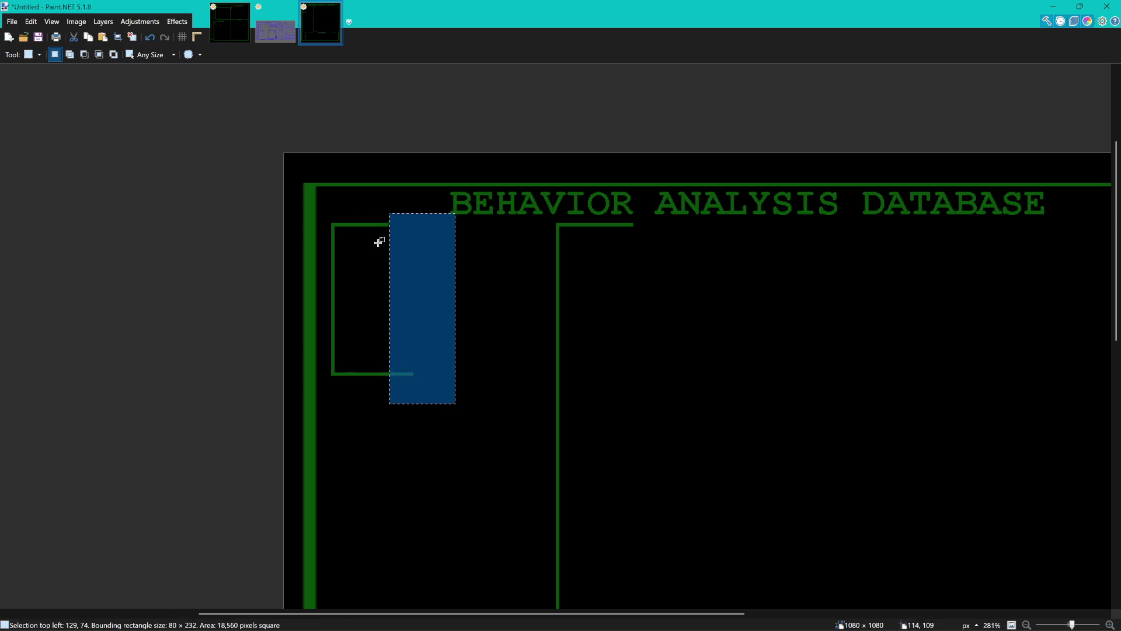
pyautogui.scroll(1, 376, 244)
pyautogui.scroll(4, 375, 244)
pyautogui.scroll(-3, 436, 368)
pyautogui.moveTo(359, 212)
pyautogui.mouseDown()
pyautogui.moveTo(478, 498)
pyautogui.moveTo(474, 539)
pyautogui.mouseUp()
pyautogui.scroll(-3, 480, 514)
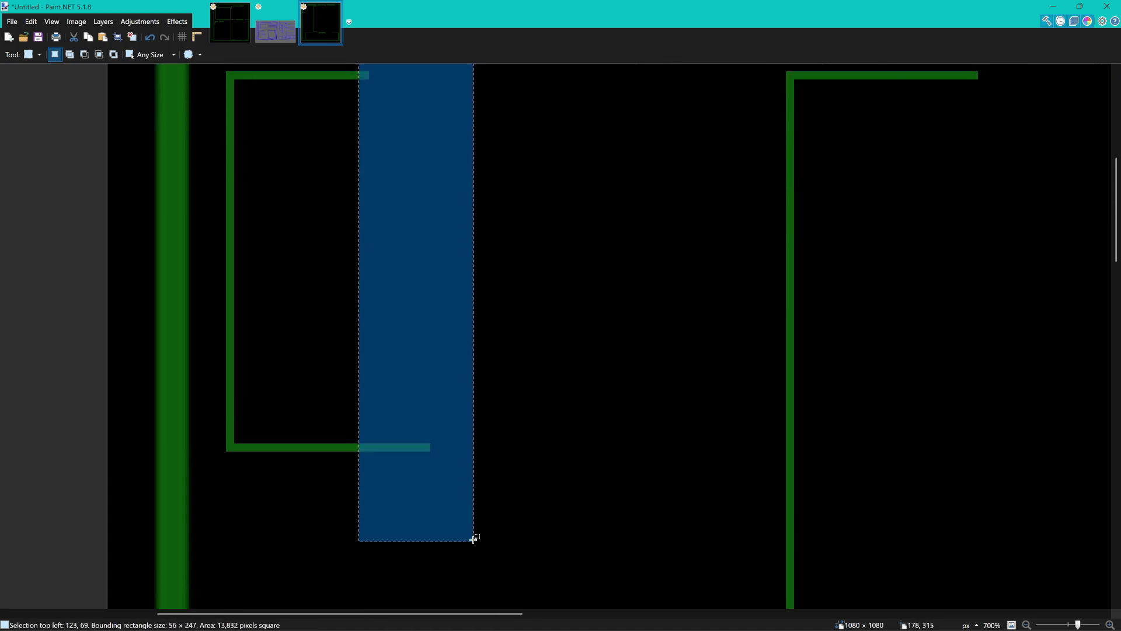
pyautogui.click(463, 529)
# Move the left bracket's lower corner down to the panel's bottom above ACTIONS.
pyautogui.scroll(-5, 390, 388)
pyautogui.moveTo(401, 445)
pyautogui.mouseDown()
pyautogui.moveTo(329, 337)
pyautogui.moveTo(330, 348)
pyautogui.mouseUp()
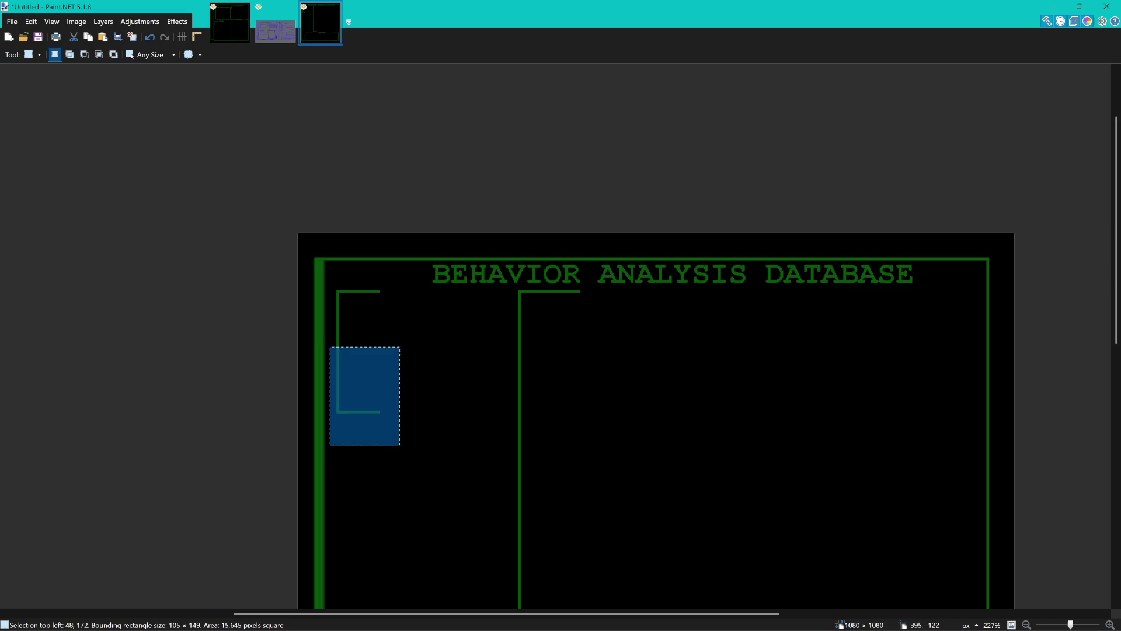
pyautogui.press('m')
pyautogui.scroll(-2, 363, 321)
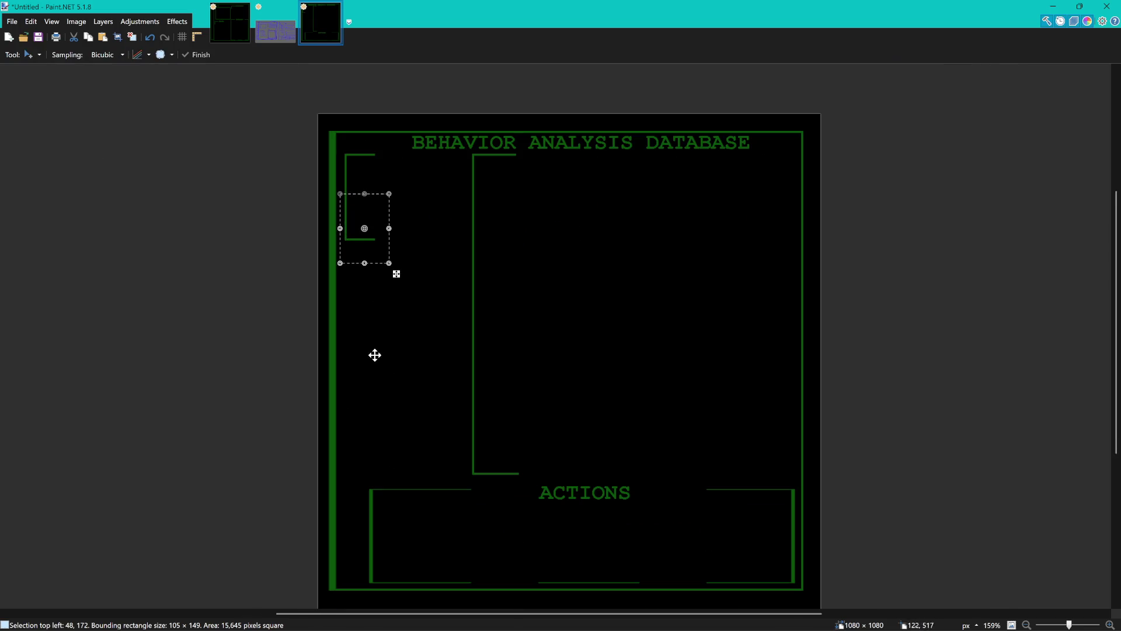
pyautogui.moveTo(370, 211); pyautogui.dragTo(372, 421)
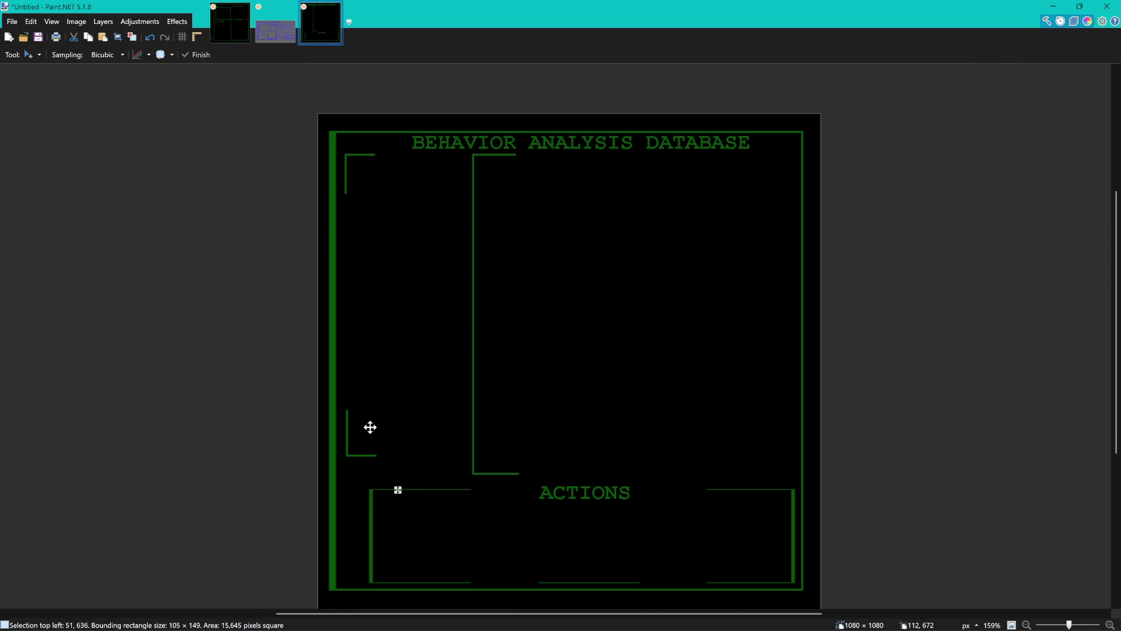
pyautogui.hotkey('ctrl', 'z')
pyautogui.moveTo(379, 239); pyautogui.dragTo(379, 453)
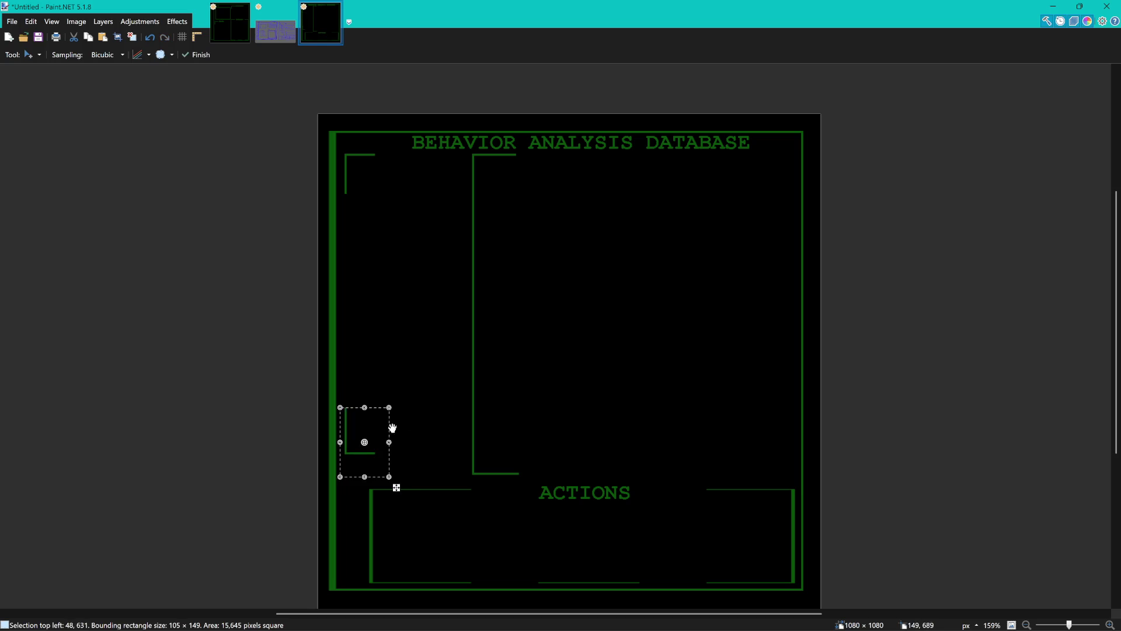
pyautogui.press('Return')
# Move the small L bracket down into the left panel so its foot aligns with the panel's bottom.
pyautogui.press('s')
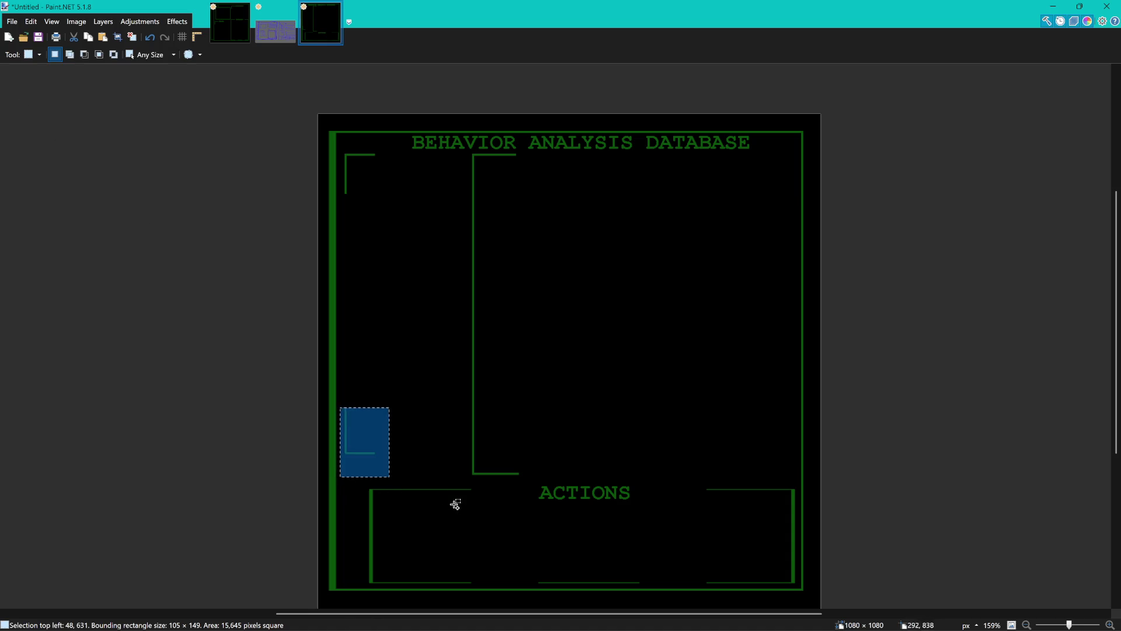
pyautogui.scroll(5, 453, 502)
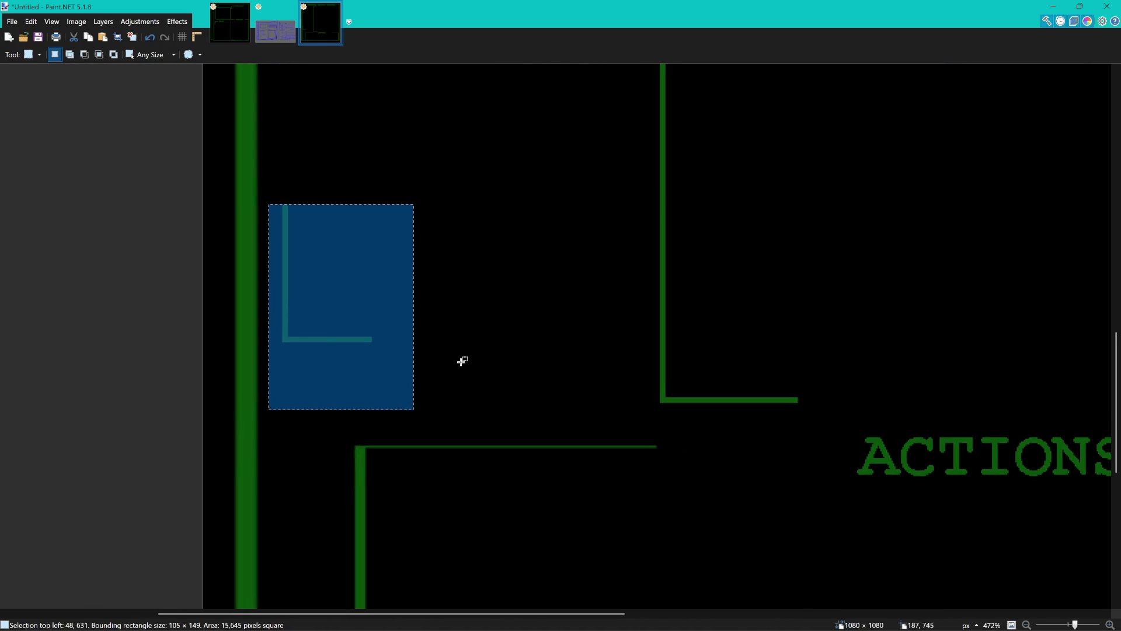
pyautogui.click(462, 361)
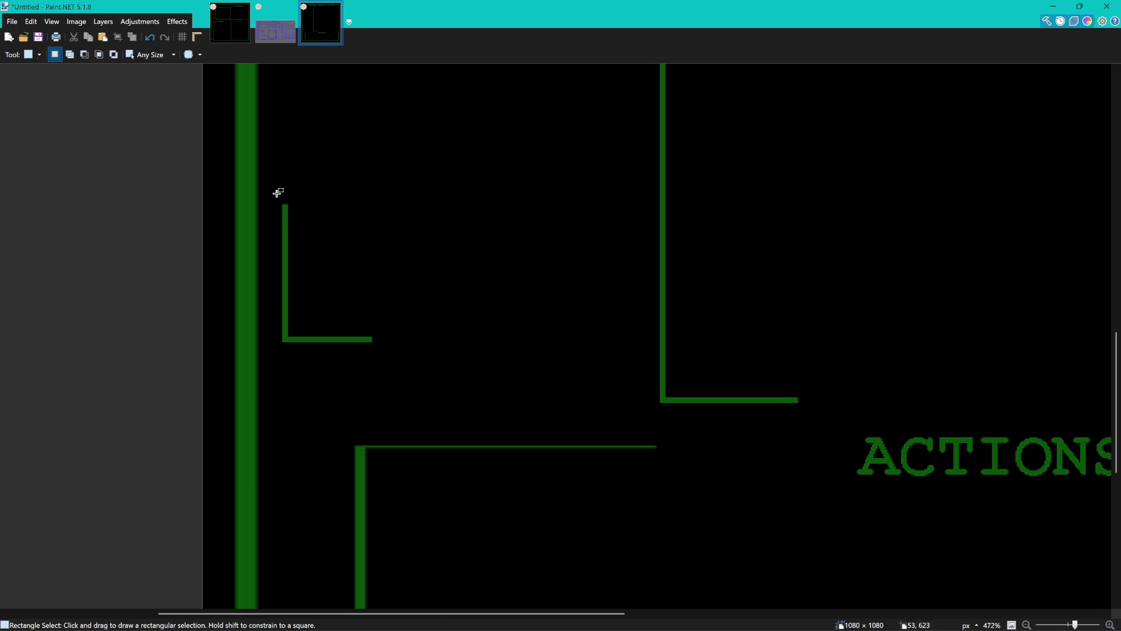
pyautogui.moveTo(275, 194); pyautogui.dragTo(378, 341)
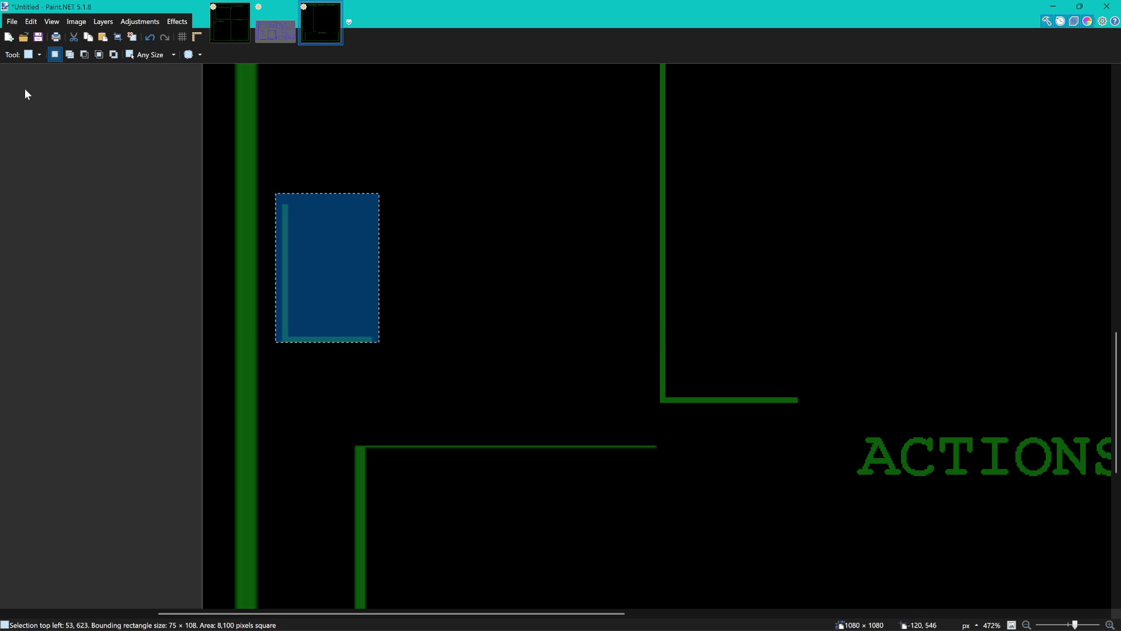
pyautogui.press('m')
pyautogui.moveTo(337, 290)
pyautogui.mouseDown()
pyautogui.moveTo(687, 380)
pyautogui.moveTo(731, 354)
pyautogui.mouseUp()
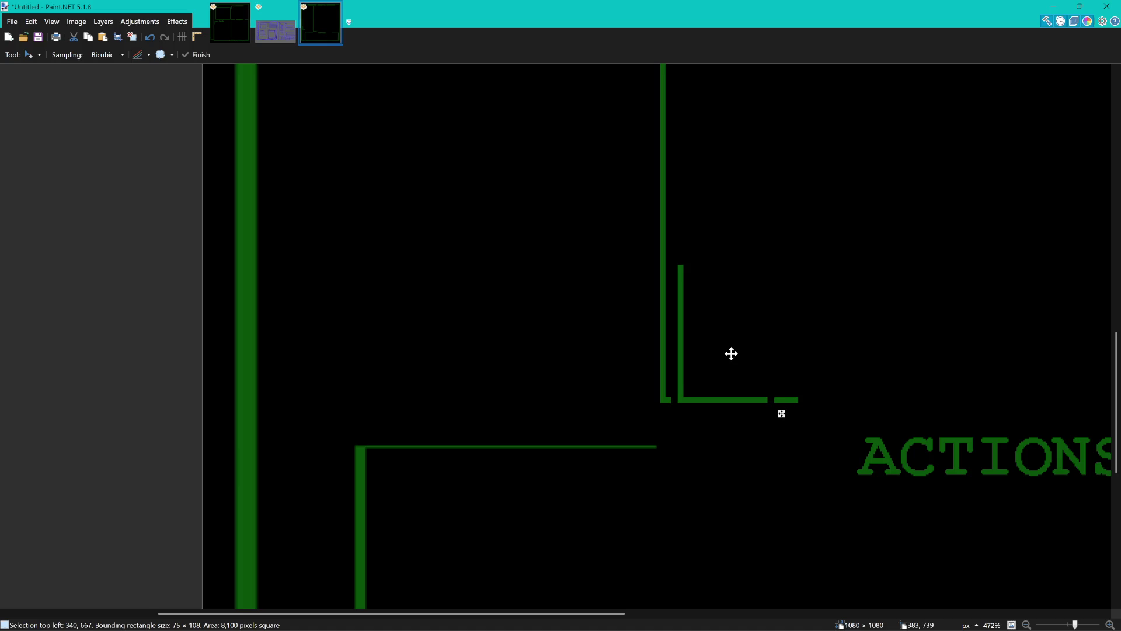
pyautogui.moveTo(731, 353)
pyautogui.mouseDown()
pyautogui.moveTo(333, 339)
pyautogui.moveTo(327, 353)
pyautogui.mouseUp()
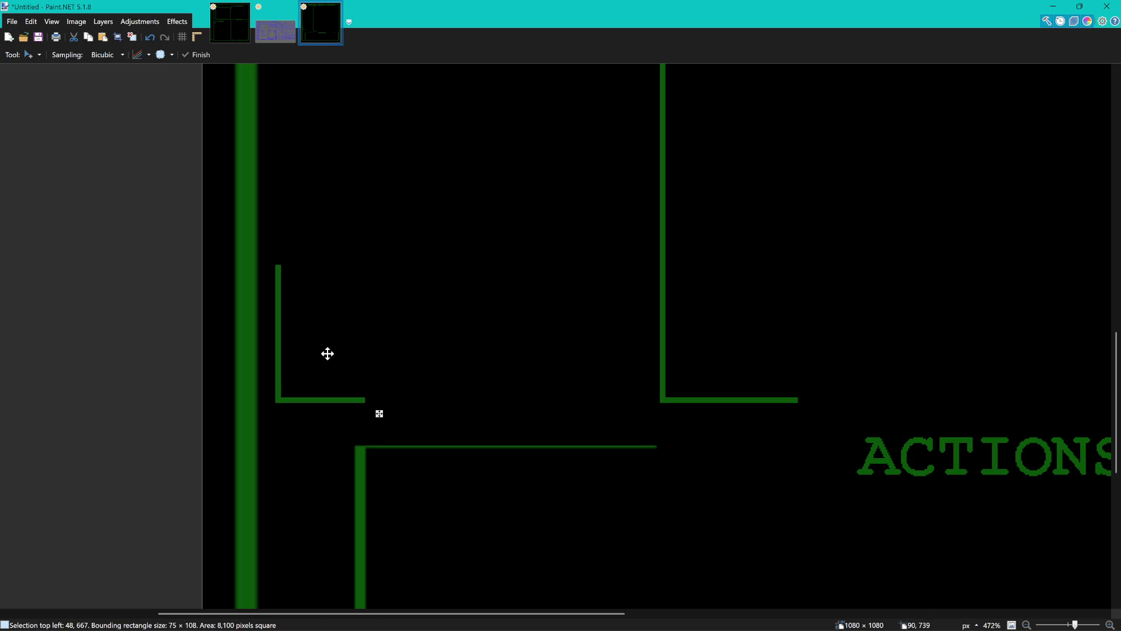
pyautogui.moveTo(327, 353); pyautogui.dragTo(326, 353)
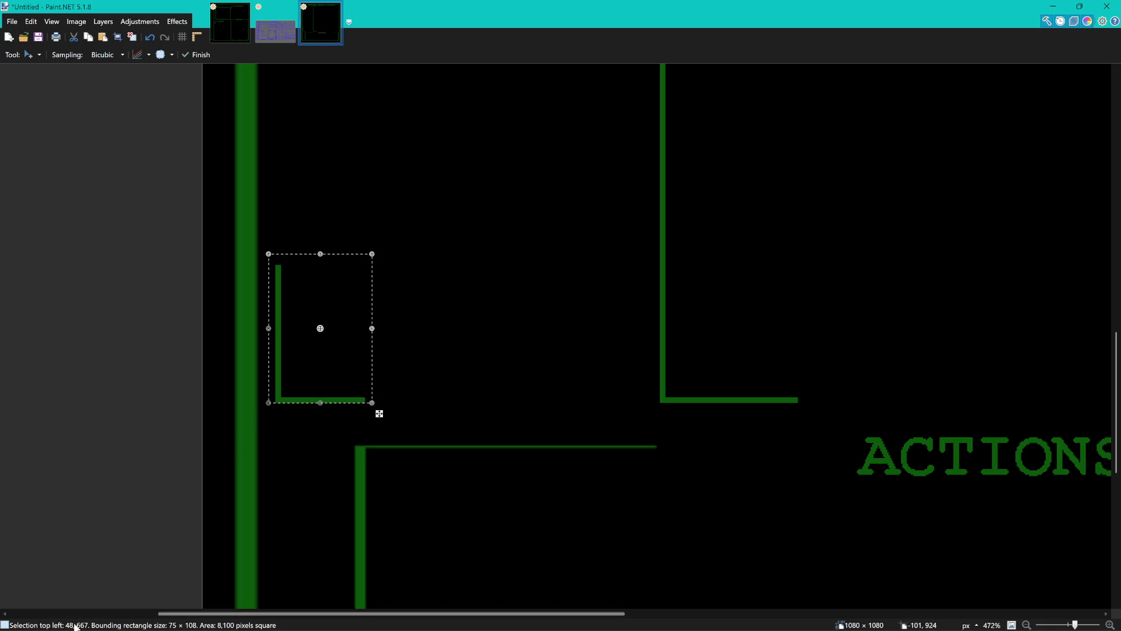
pyautogui.keyDown('ctrl'); pyautogui.scroll(-4, 531, 406); pyautogui.keyUp('ctrl')
pyautogui.keyDown('ctrl'); pyautogui.scroll(-1, 608, 329); pyautogui.keyUp('ctrl')
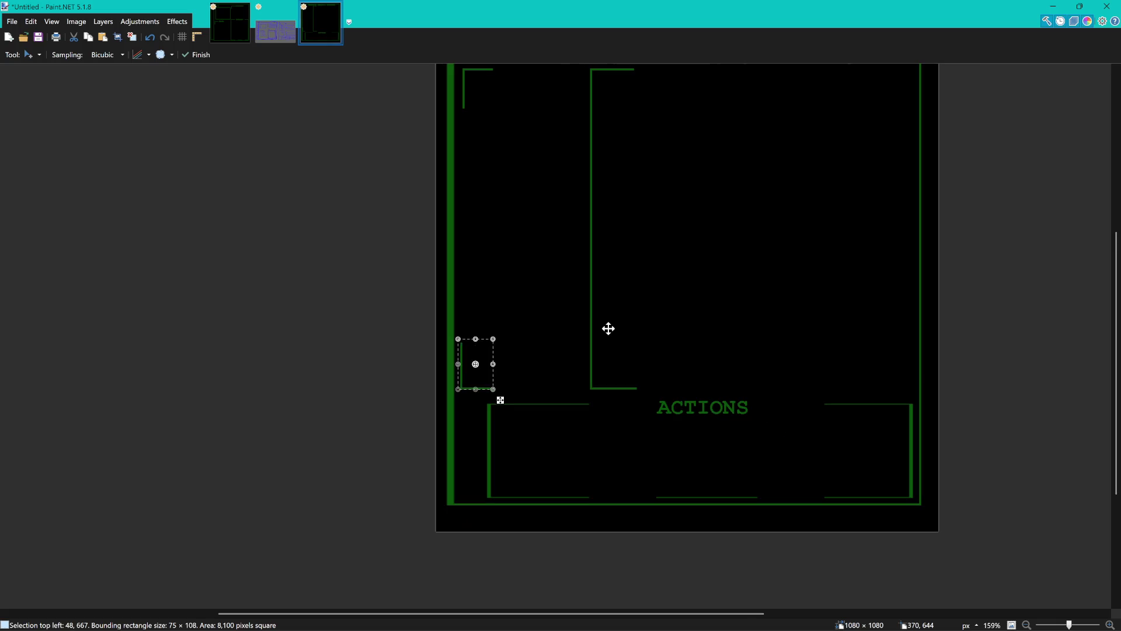
pyautogui.press('s')
pyautogui.hotkey('ctrl', 'd')
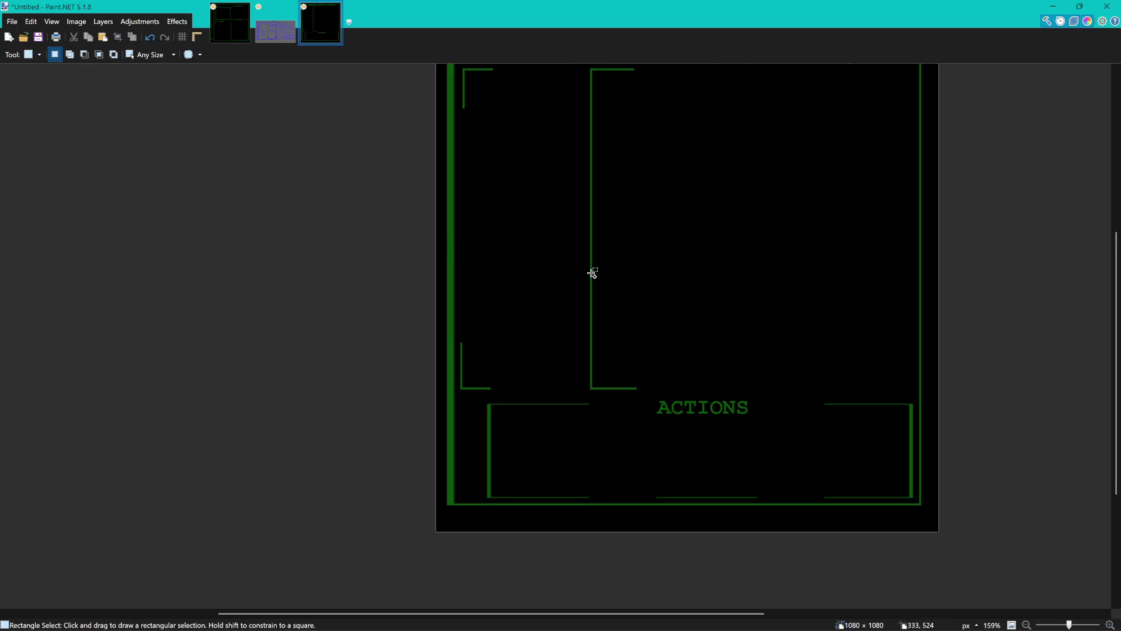
# Pan to see the whole mockup, then make and clear a trial selection on the ACTIONS box.
pyautogui.keyDown('ctrl'); pyautogui.scroll(-3, 591, 273); pyautogui.keyUp('ctrl')
pyautogui.moveTo(676, 283)
pyautogui.mouseDown()
pyautogui.moveTo(593, 310)
pyautogui.moveTo(547, 282)
pyautogui.mouseUp()
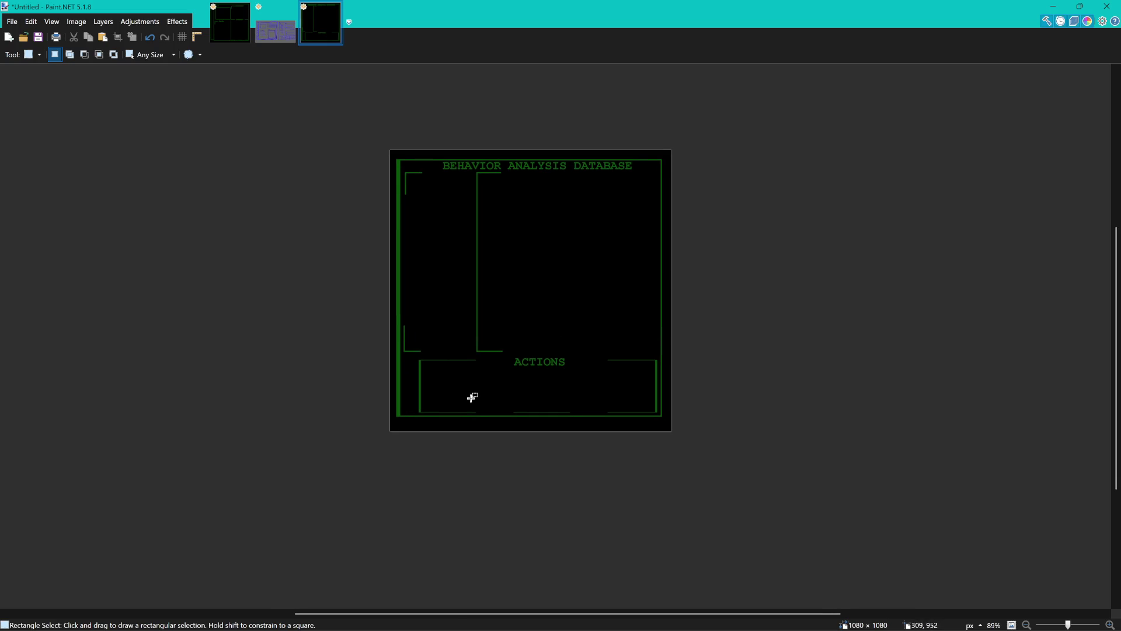
pyautogui.keyDown('ctrl'); pyautogui.scroll(4, 415, 401); pyautogui.keyUp('ctrl')
pyautogui.keyDown('ctrl'); pyautogui.scroll(4, 422, 396); pyautogui.keyUp('ctrl')
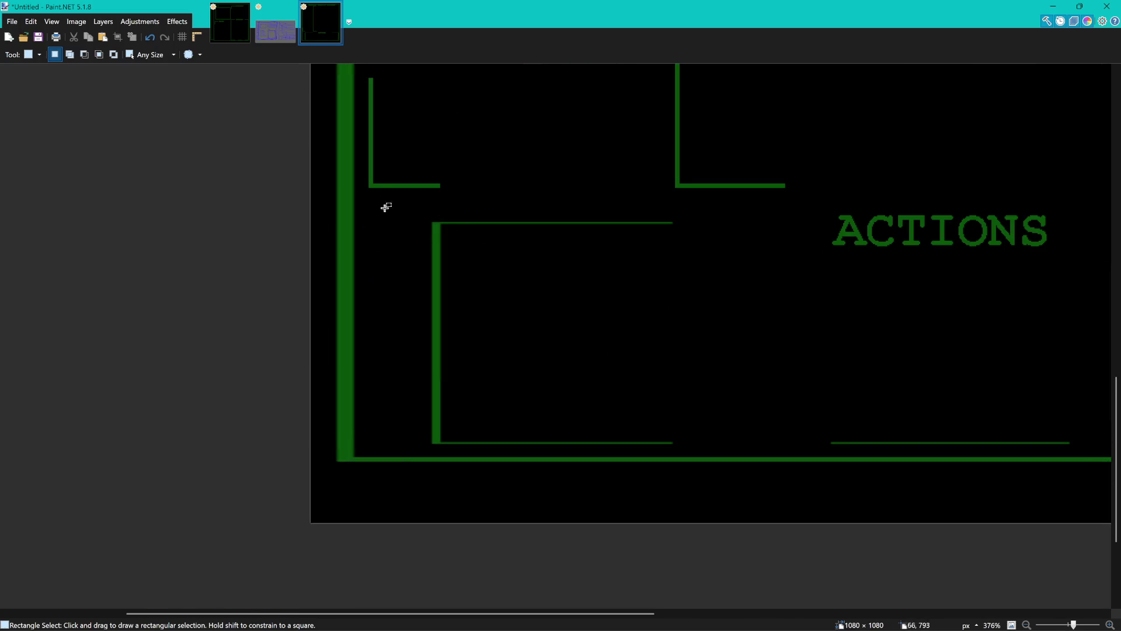
pyautogui.keyDown('ctrl'); pyautogui.scroll(-2, 474, 237); pyautogui.keyUp('ctrl')
pyautogui.keyDown('ctrl'); pyautogui.scroll(-2, 456, 262); pyautogui.keyUp('ctrl')
pyautogui.keyDown('ctrl'); pyautogui.scroll(4, 479, 216); pyautogui.keyUp('ctrl')
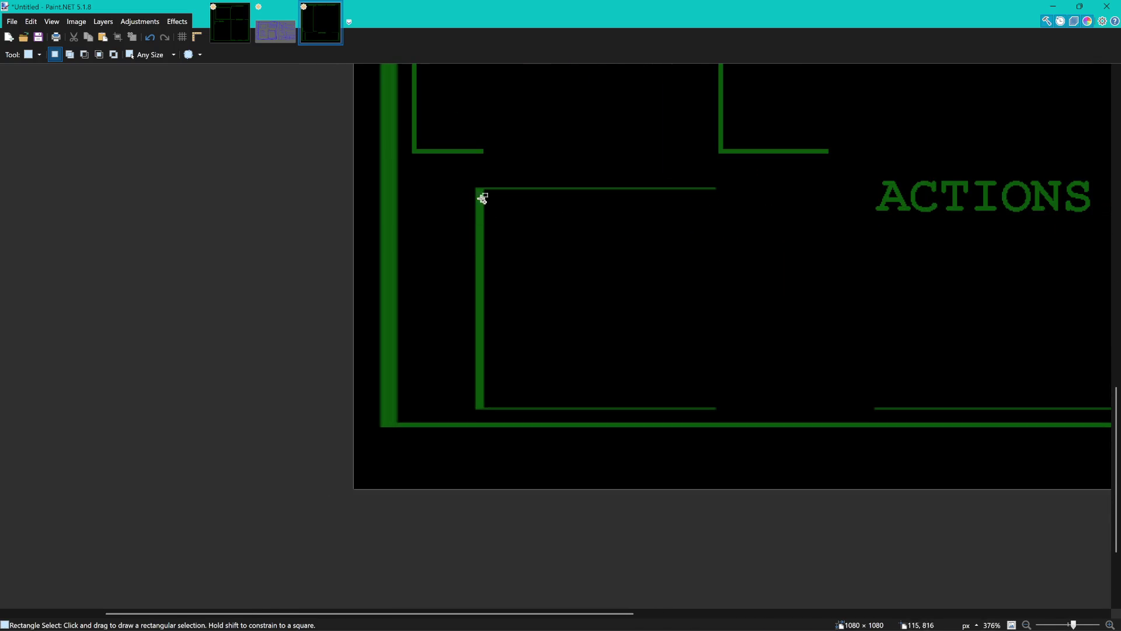
pyautogui.moveTo(449, 174); pyautogui.dragTo(730, 409)
pyautogui.keyDown('ctrl'); pyautogui.scroll(-3, 703, 372); pyautogui.keyUp('ctrl')
pyautogui.keyDown('ctrl'); pyautogui.scroll(-2, 484, 367); pyautogui.keyUp('ctrl')
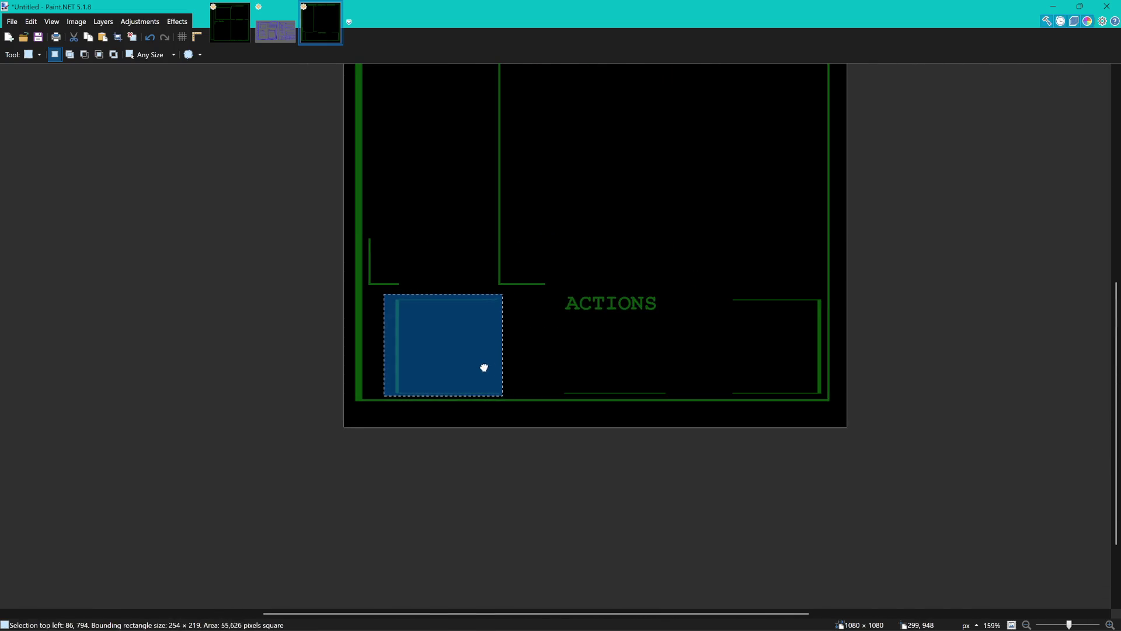
pyautogui.click(649, 327)
# Select the whole ACTIONS box and stretch its left side out to the thick left border.
pyautogui.moveTo(389, 291); pyautogui.dragTo(826, 396)
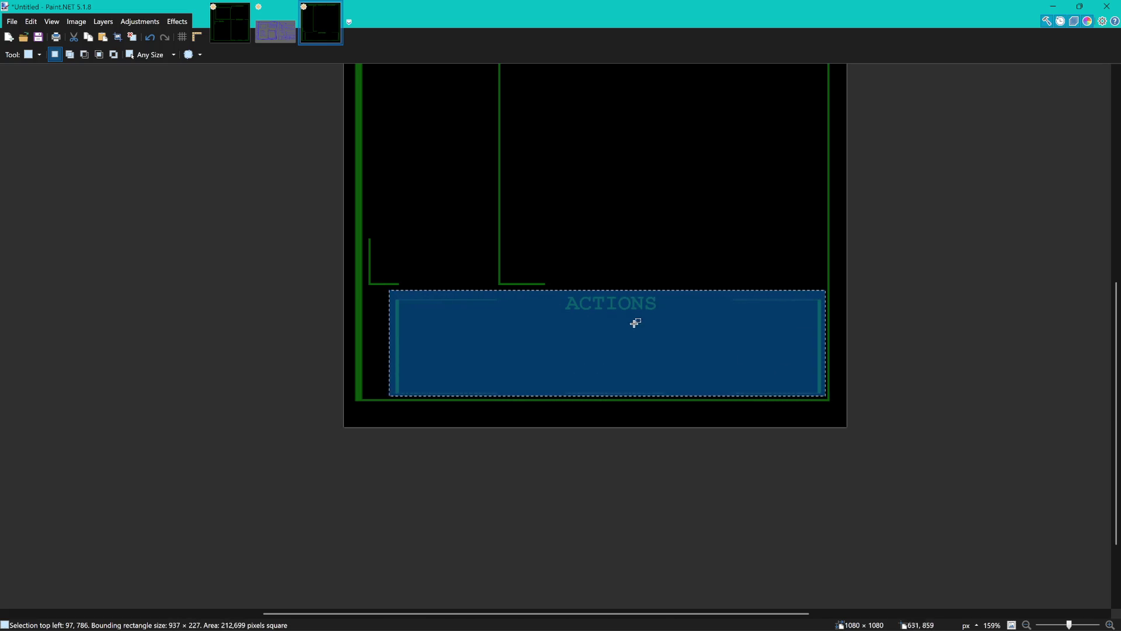
pyautogui.press('m')
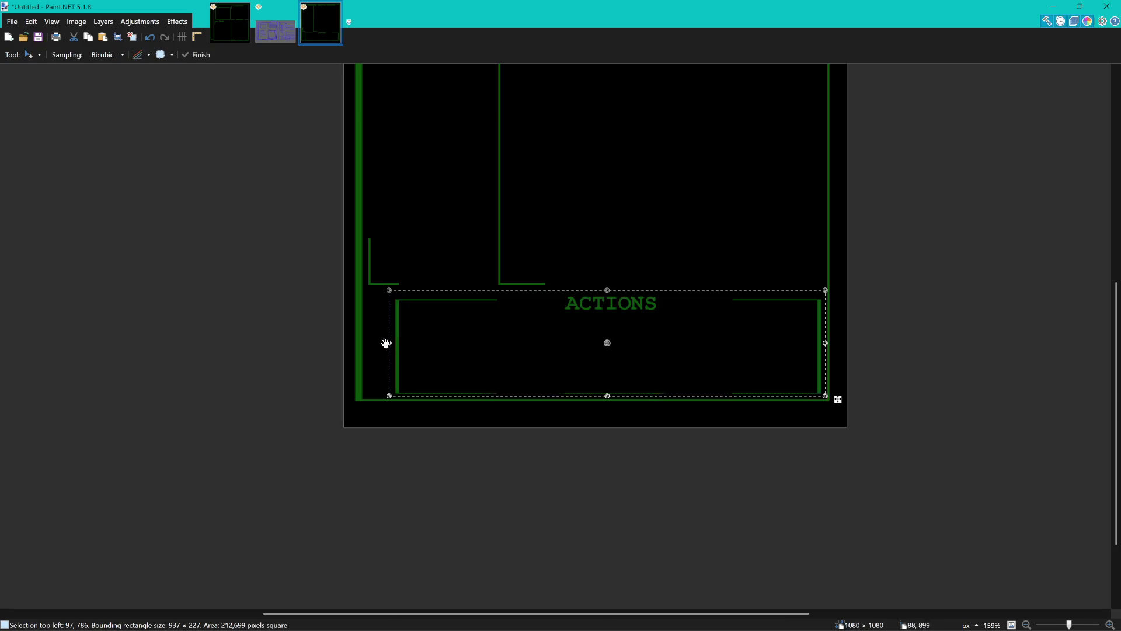
pyautogui.scroll(4, 391, 343)
pyautogui.moveTo(416, 343); pyautogui.dragTo(351, 340)
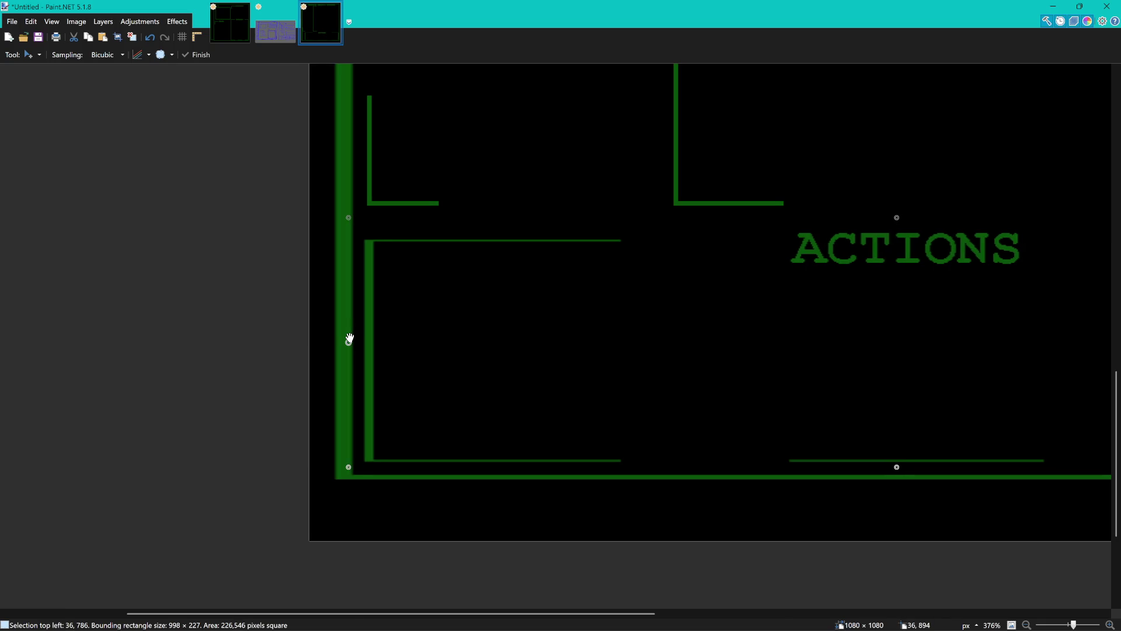
pyautogui.scroll(-4, 706, 343)
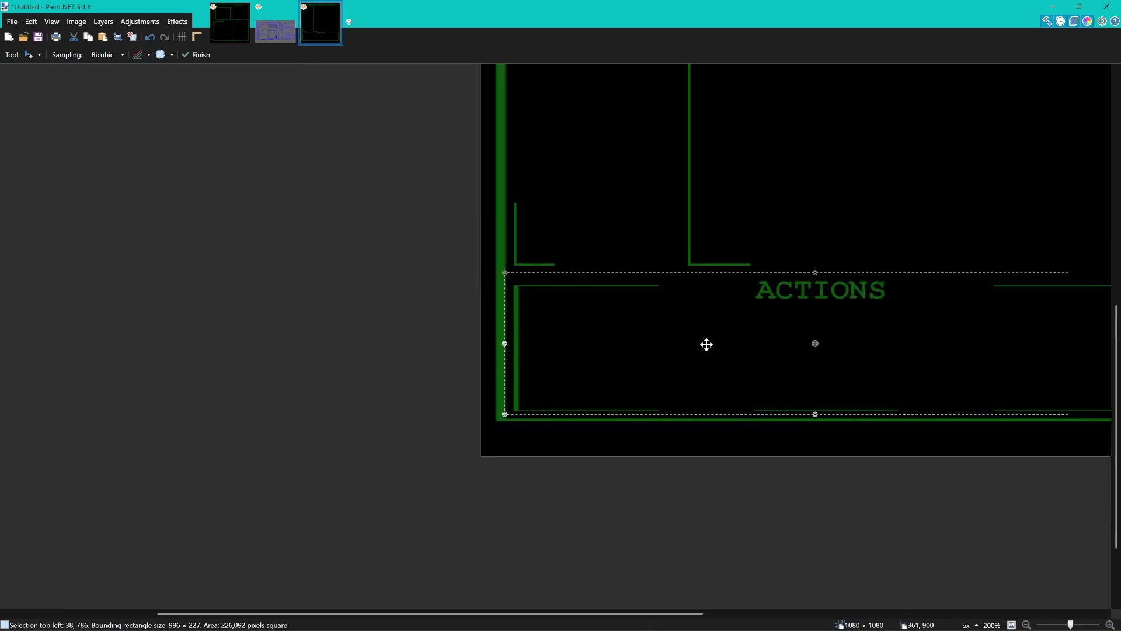
pyautogui.press('s')
pyautogui.scroll(-2, 536, 203)
pyautogui.moveTo(521, 221)
pyautogui.mouseDown()
pyautogui.moveTo(490, 314)
pyautogui.moveTo(563, 302)
pyautogui.mouseUp()
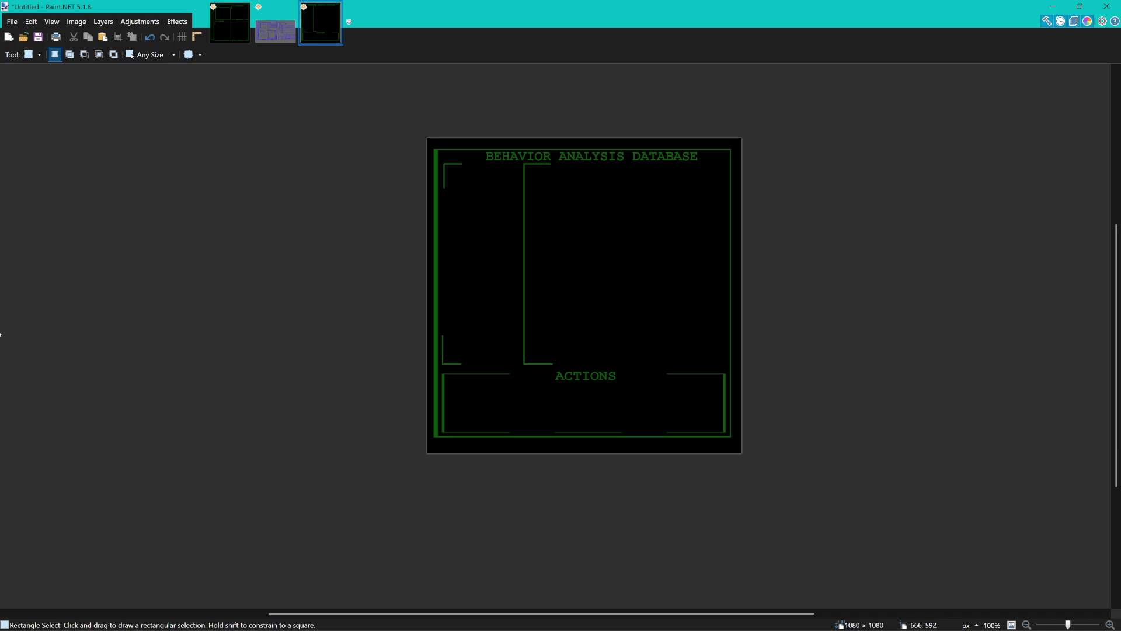
# Pan around the mockup, choose the Text tool, and zoom in on the title area.
pyautogui.scroll(2, 645, 366)
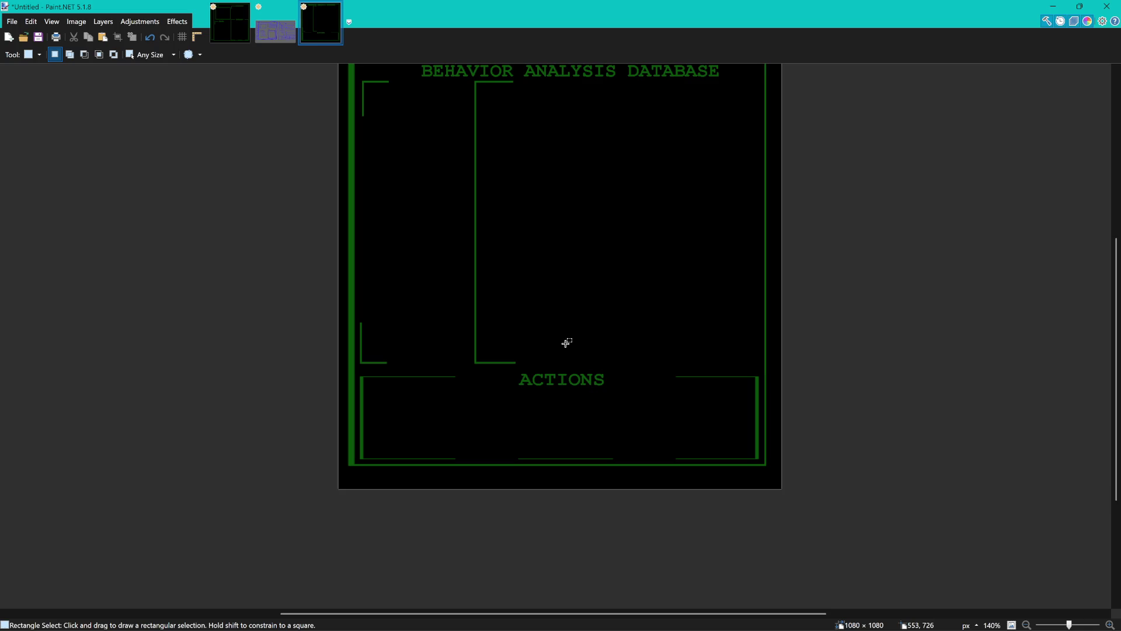
pyautogui.scroll(-3, 553, 321)
pyautogui.scroll(5, 526, 292)
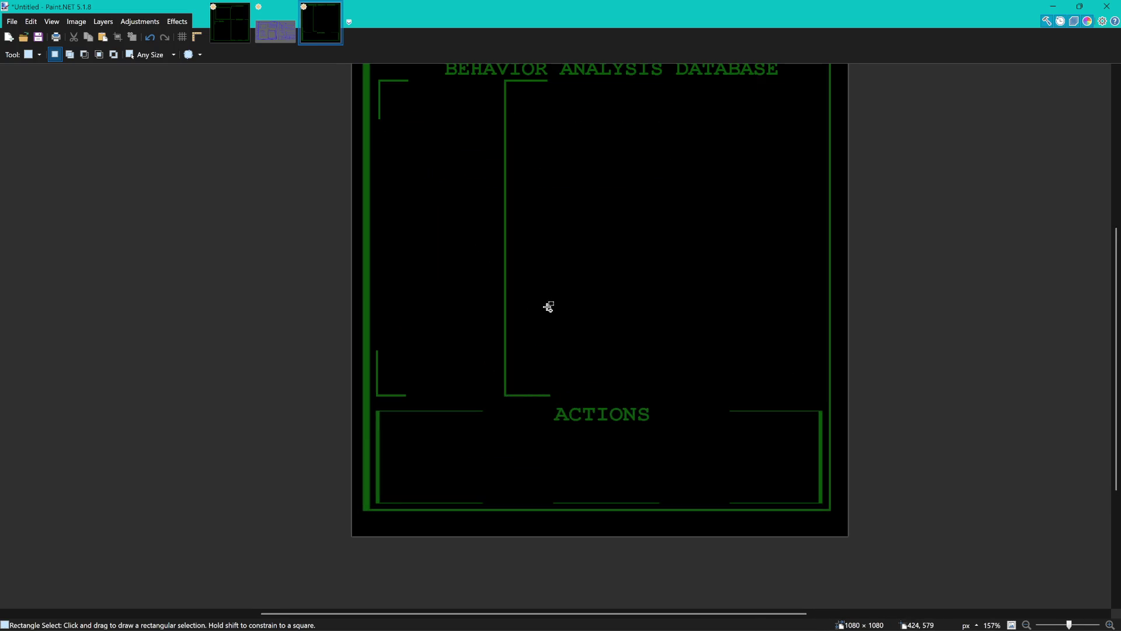
pyautogui.moveTo(575, 309); pyautogui.dragTo(595, 368)
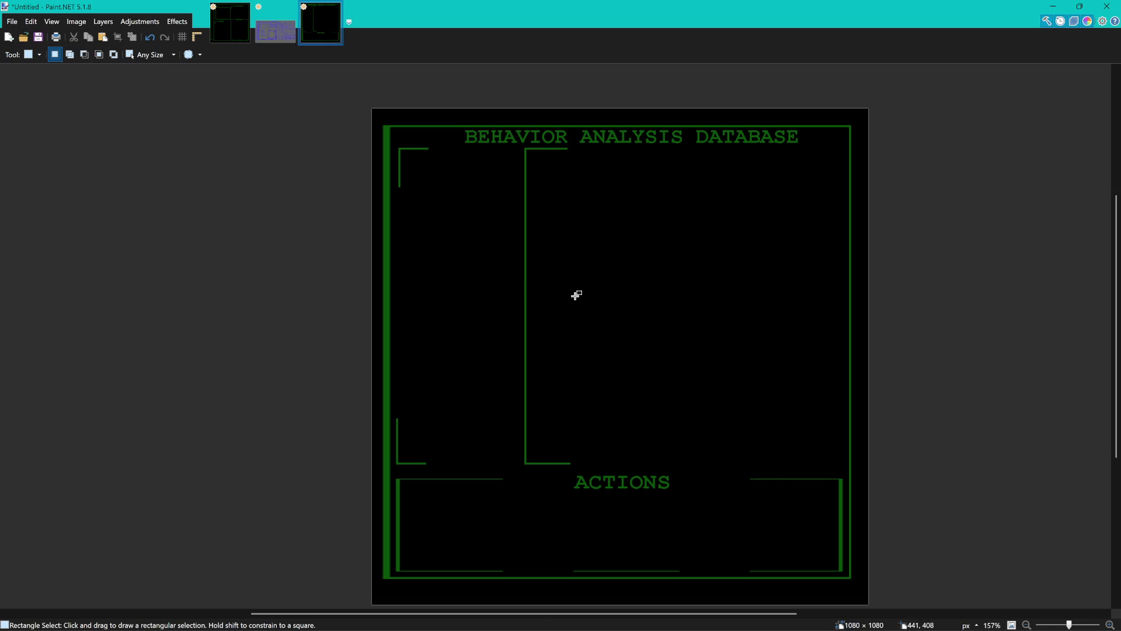
pyautogui.scroll(-3, 575, 296)
pyautogui.scroll(3, 599, 312)
pyautogui.moveTo(599, 311); pyautogui.dragTo(591, 306)
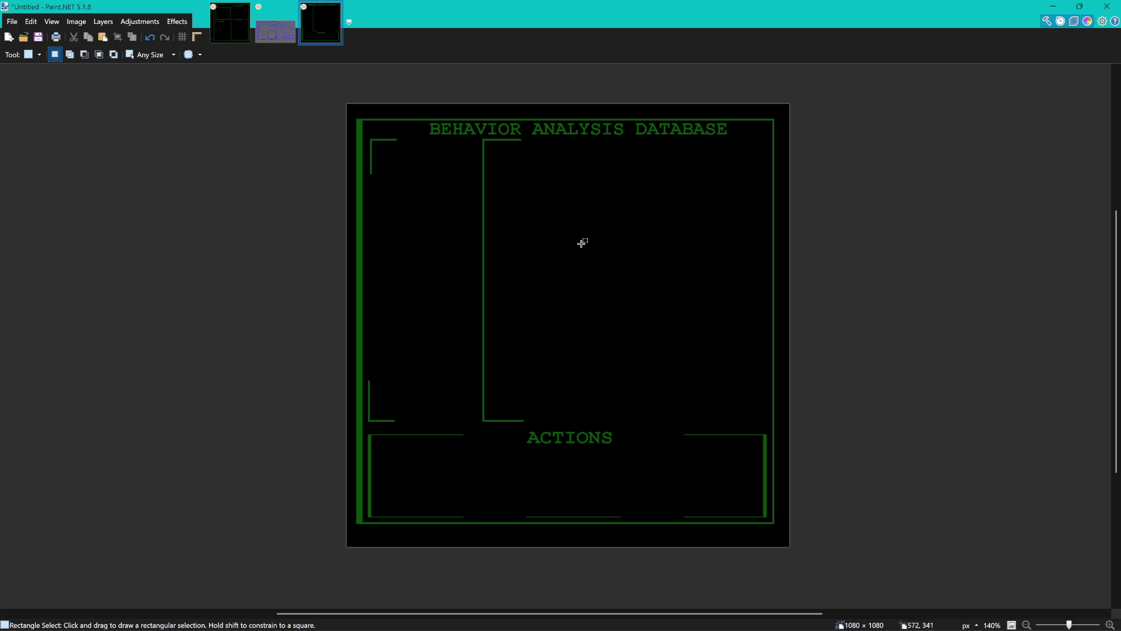
pyautogui.scroll(1, 269, 166)
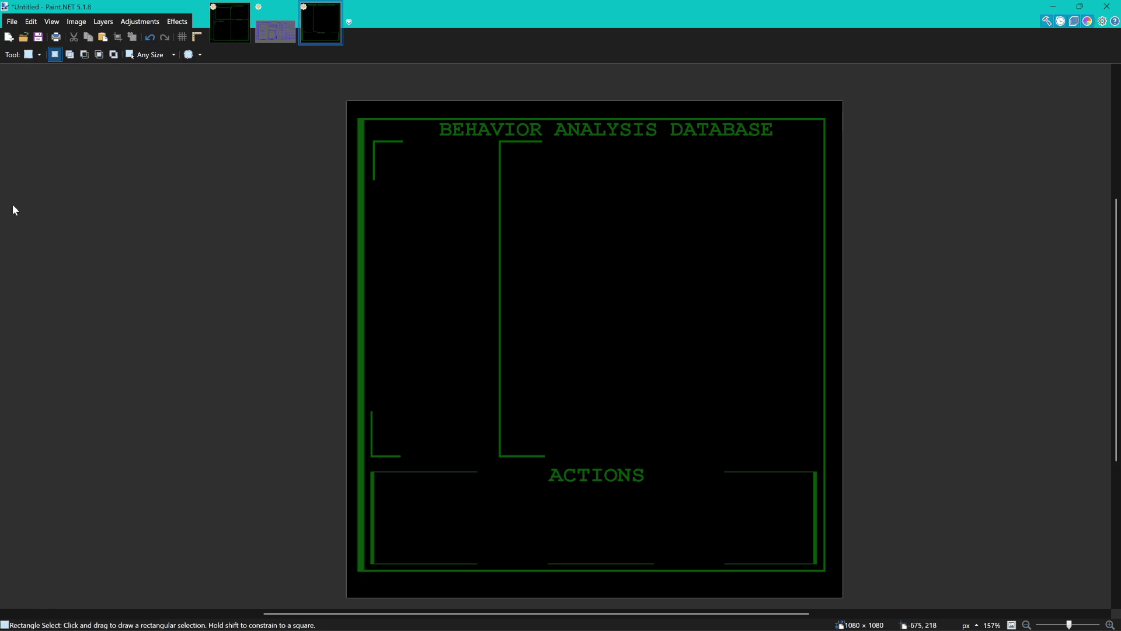
pyautogui.press('t')
pyautogui.scroll(2, 426, 225)
pyautogui.scroll(3, 463, 278)
pyautogui.scroll(2, 380, 255)
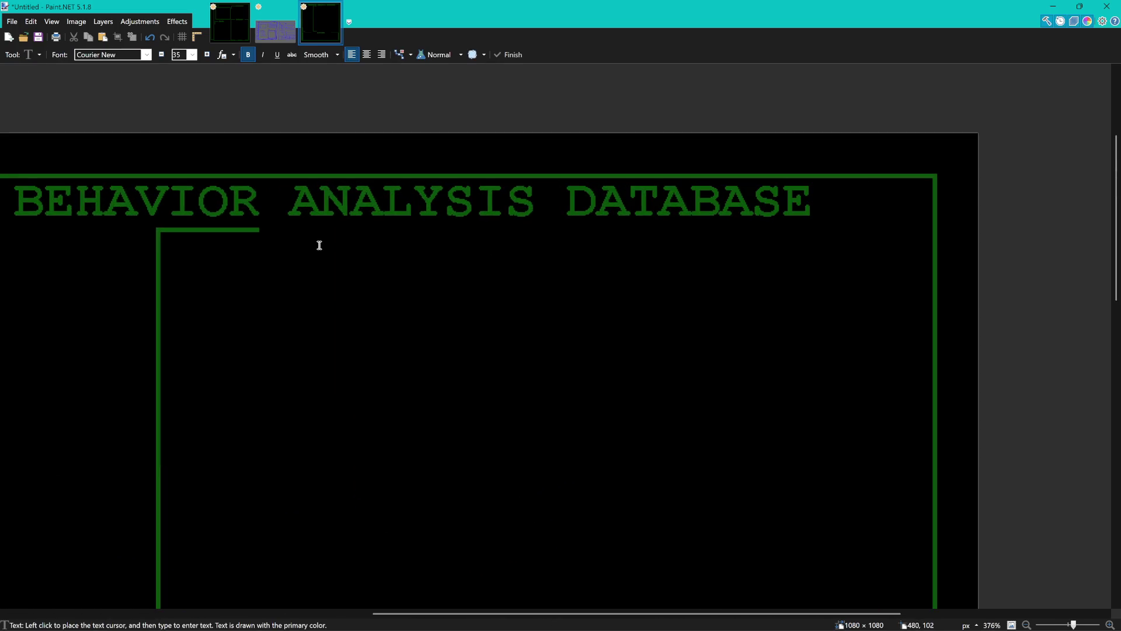
# Start a label below the title, then discard the mistyped 'BEHAVIO' attempt.
pyautogui.click(306, 214)
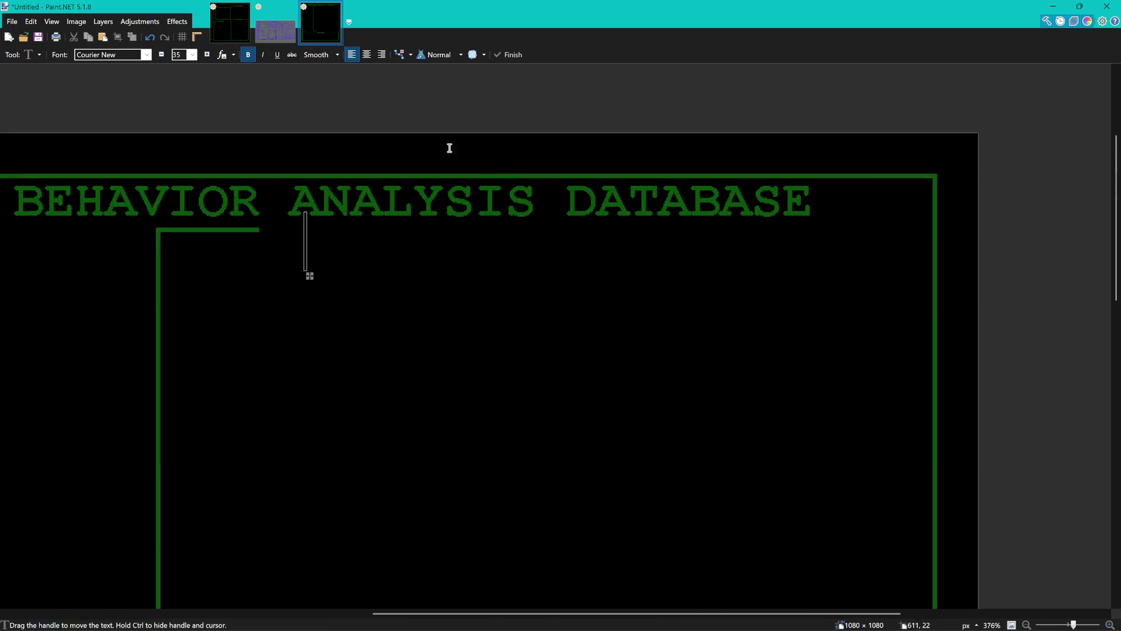
pyautogui.click(281, 24)
pyautogui.click(339, 29)
pyautogui.write('Beha')
pyautogui.press('BackSpace')
pyautogui.press('BackSpace')
pyautogui.press('BackSpace')
pyautogui.write('E')
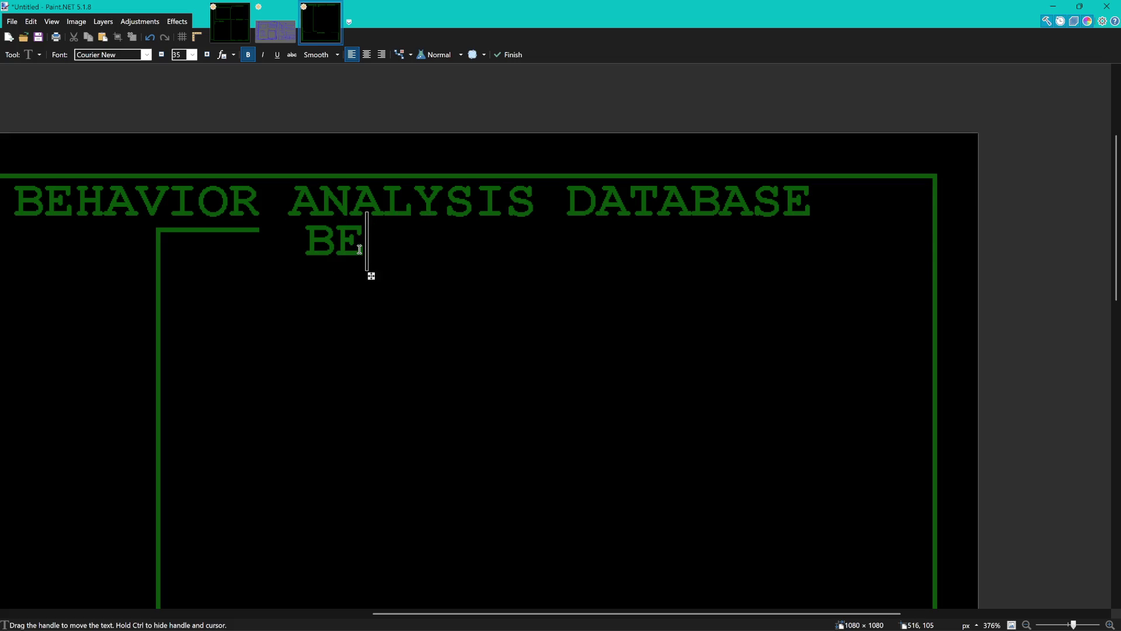
pyautogui.write('HAVIO')
pyautogui.press('Escape')
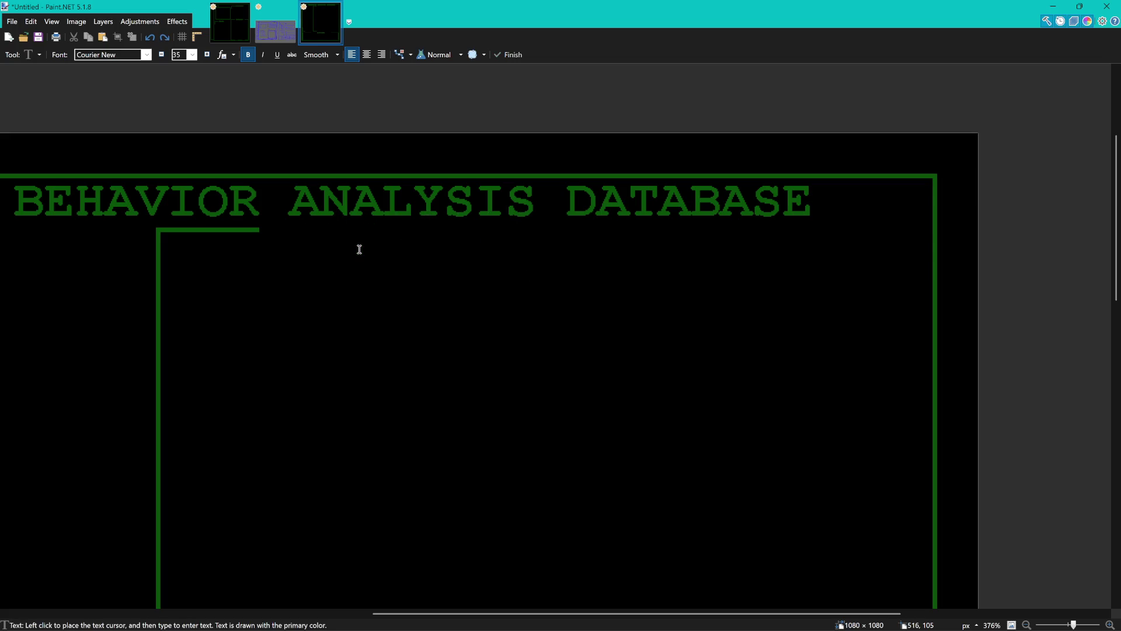
# Type the subtitle 'BEHAVIOR DESCRIPTION', correcting the misspelled ending.
pyautogui.click(286, 252)
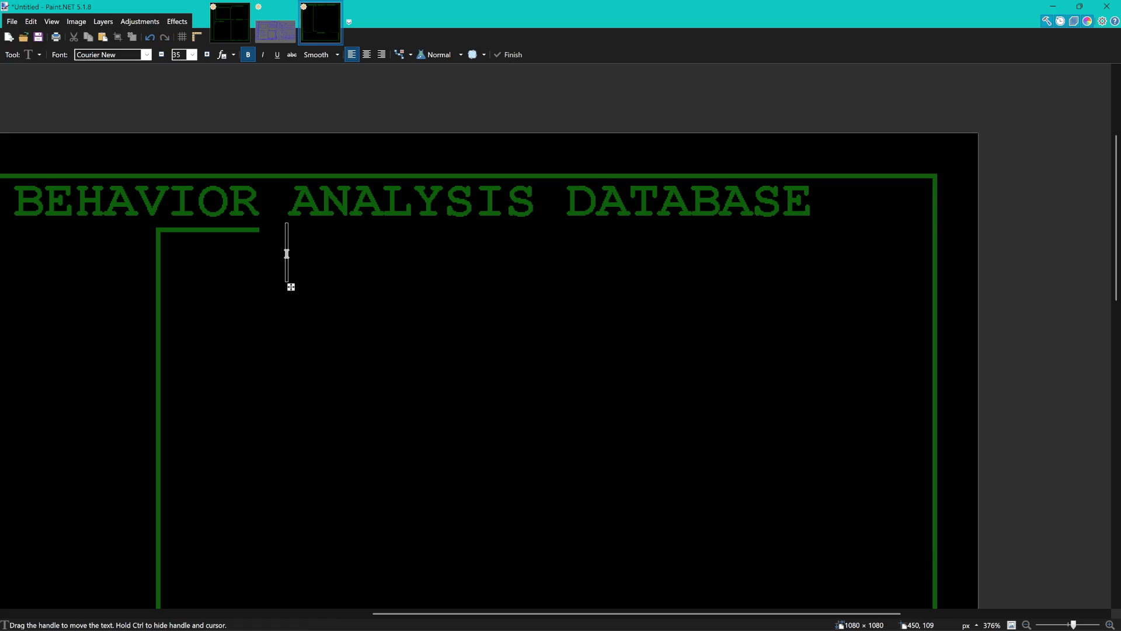
pyautogui.write('BEHAVIOR ')
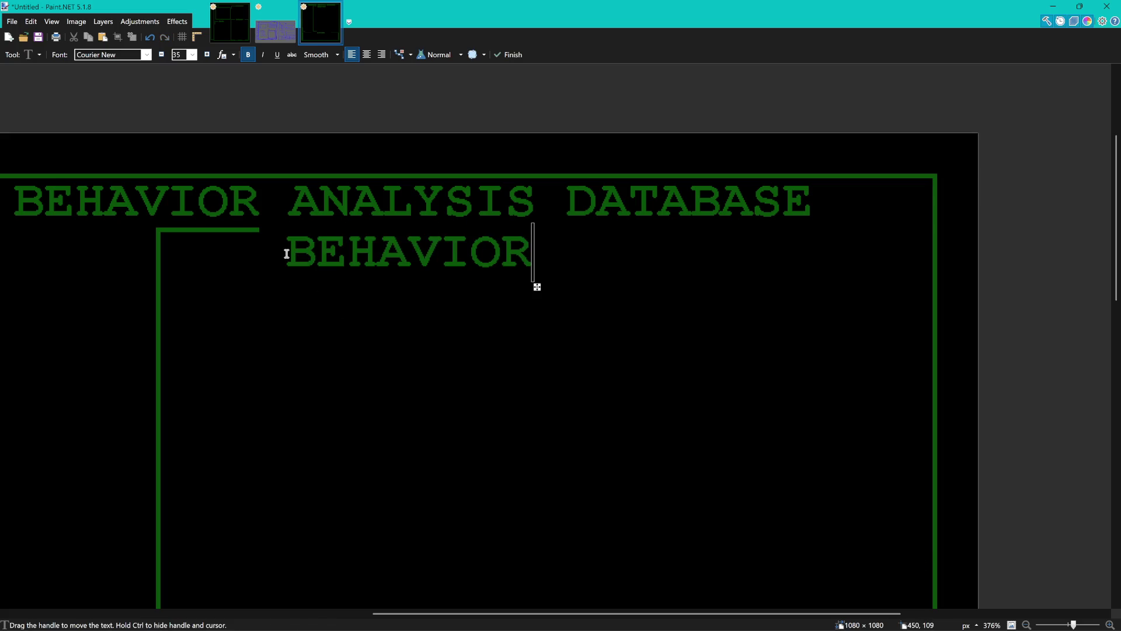
pyautogui.write('DESC')
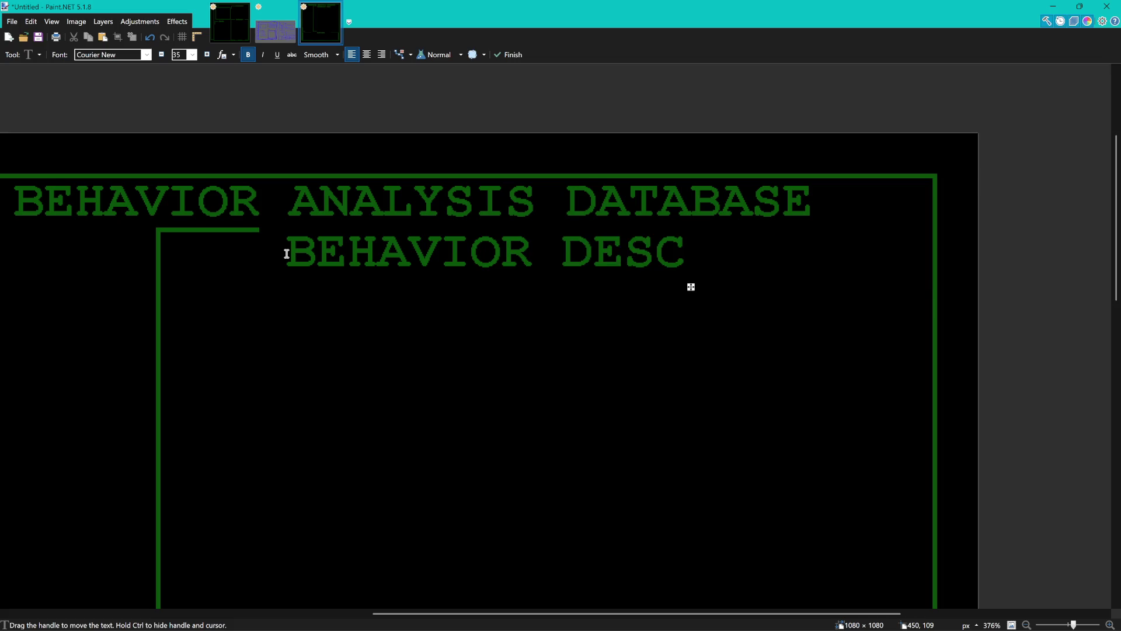
pyautogui.write('RTIOP')
pyautogui.press('BackSpace')
pyautogui.press('BackSpace')
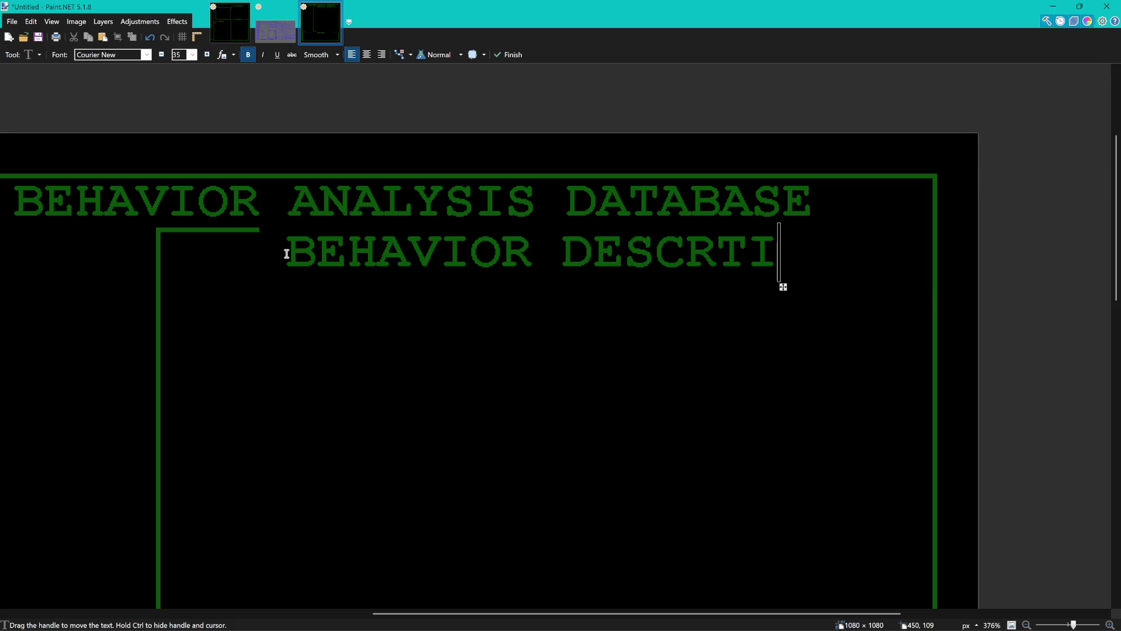
pyautogui.press('BackSpace')
pyautogui.press('BackSpace')
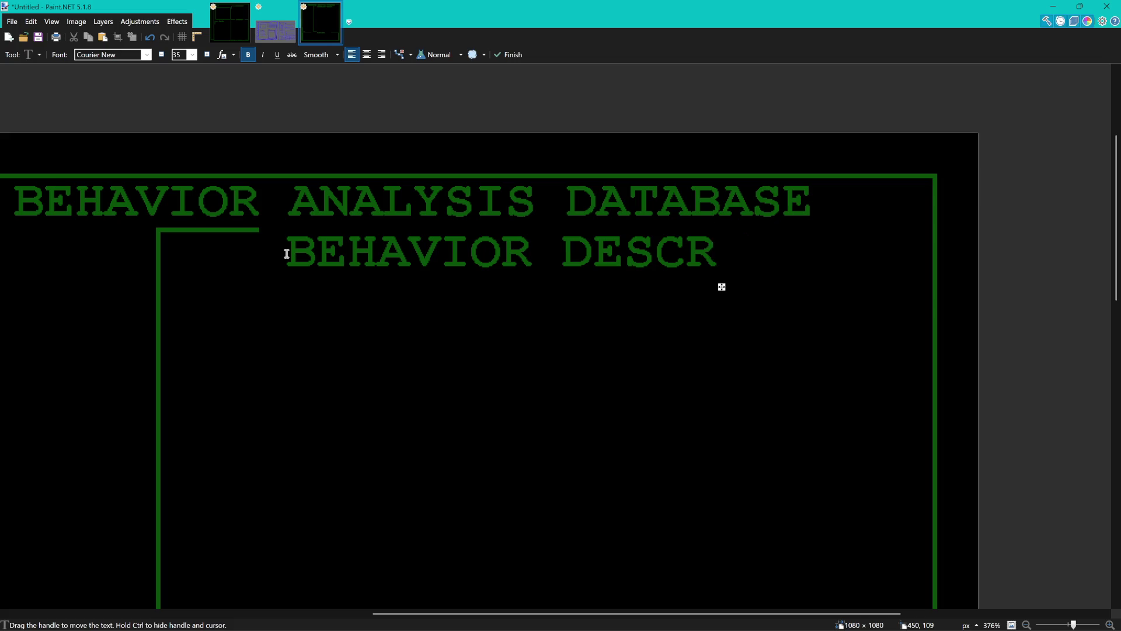
pyautogui.write('IPTION')
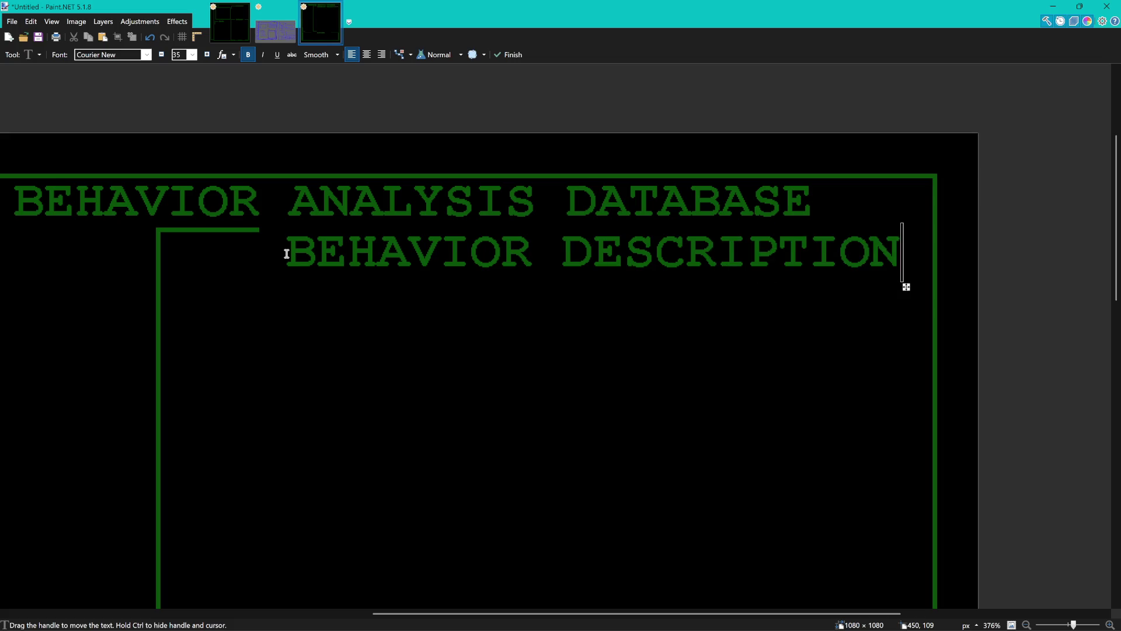
# Move the subtitle up onto the right panel's top edge and commit it.
pyautogui.keyDown('ctrl'); pyautogui.scroll(-3, 538, 283); pyautogui.keyUp('ctrl')
pyautogui.moveTo(751, 290); pyautogui.dragTo(742, 280)
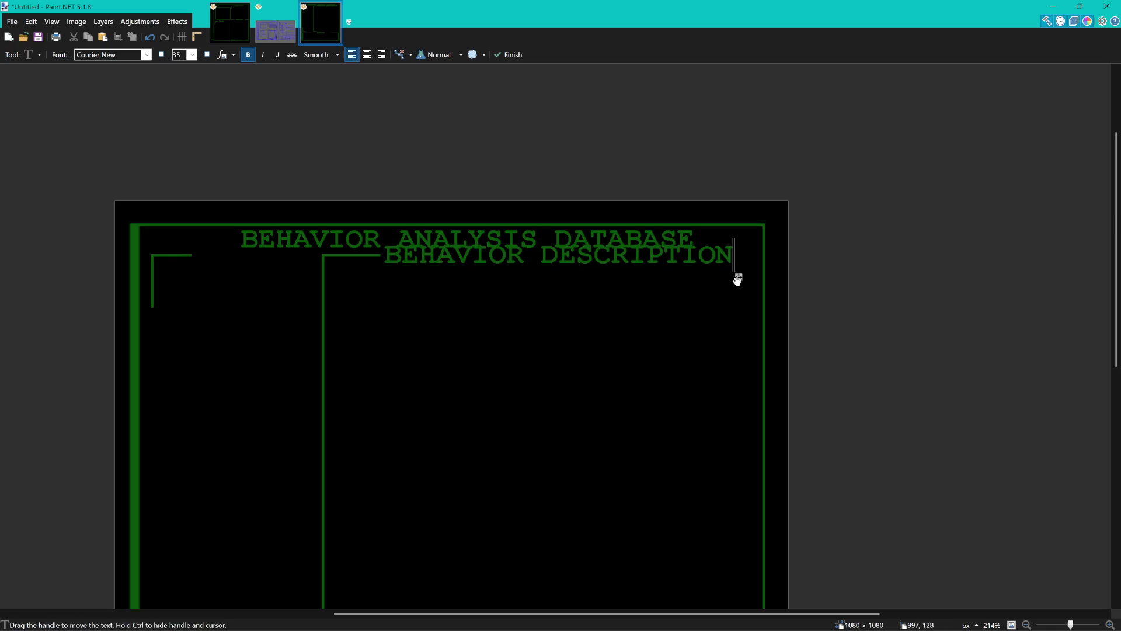
pyautogui.keyDown('ctrl'); pyautogui.scroll(-2, 451, 272); pyautogui.keyUp('ctrl')
pyautogui.keyDown('ctrl'); pyautogui.scroll(5, 463, 245); pyautogui.keyUp('ctrl')
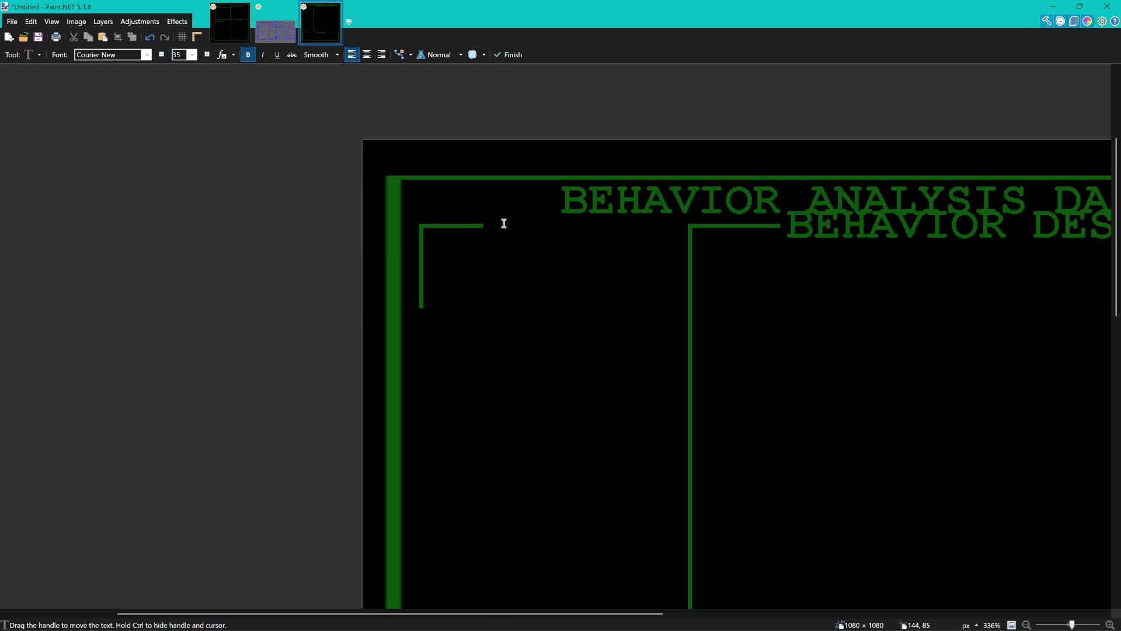
pyautogui.keyDown('ctrl'); pyautogui.scroll(-3, 500, 225); pyautogui.keyUp('ctrl')
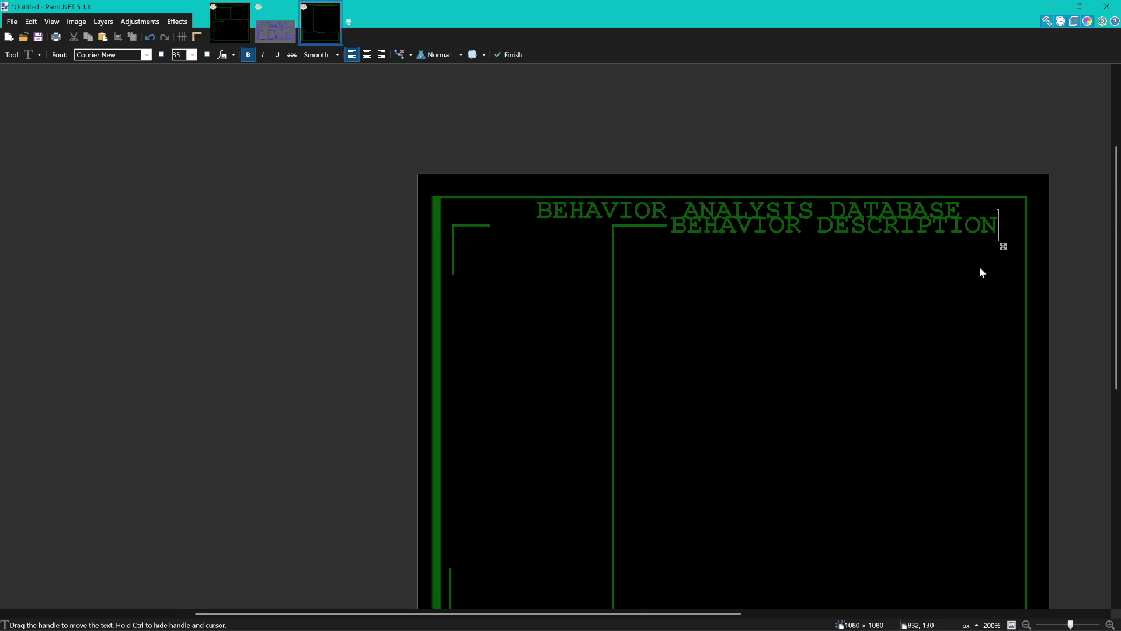
pyautogui.hscroll(3, 546, 220)
pyautogui.scroll(1, 547, 220)
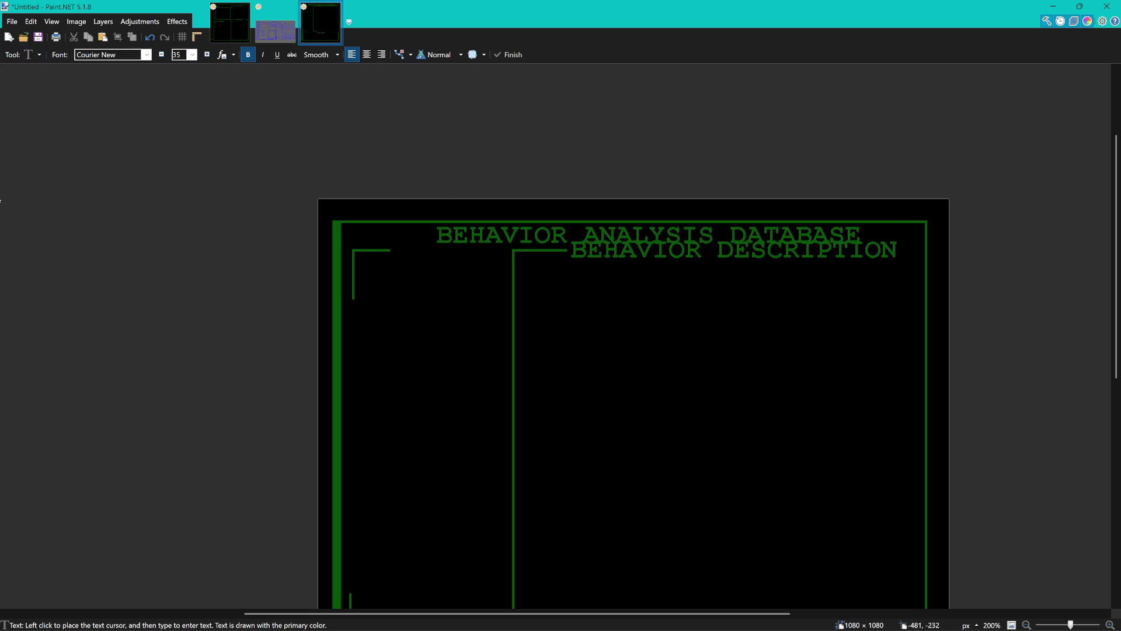
pyautogui.press('m')
pyautogui.hscroll(2, 350, 275)
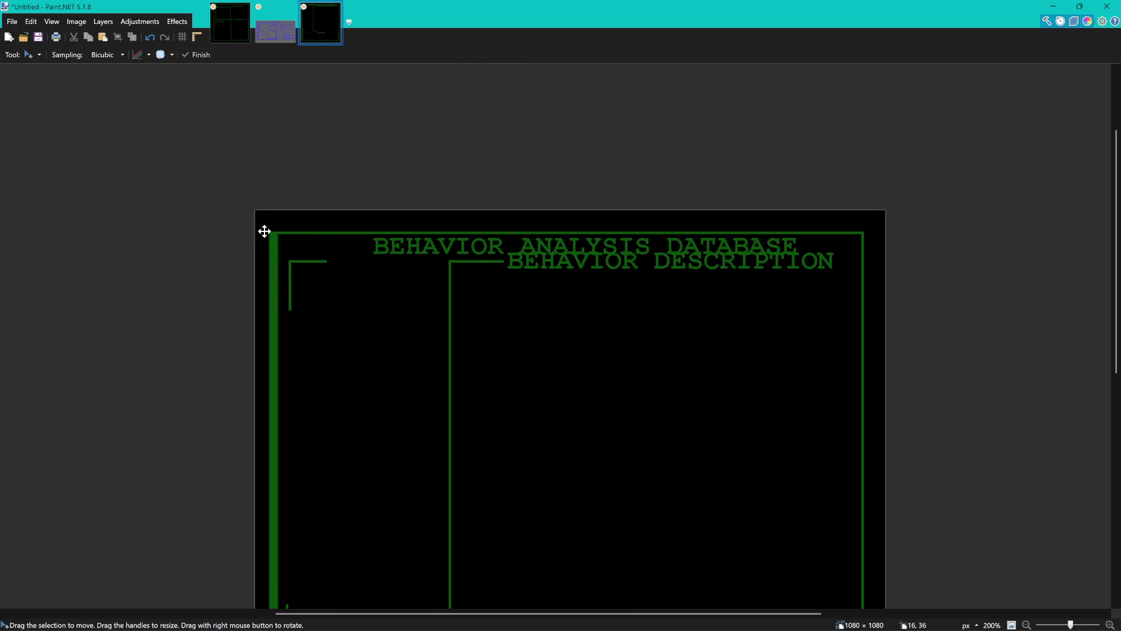
# Stretch the selected title band taller upward and shift it up.
pyautogui.press('s')
pyautogui.moveTo(260, 218); pyautogui.dragTo(908, 257)
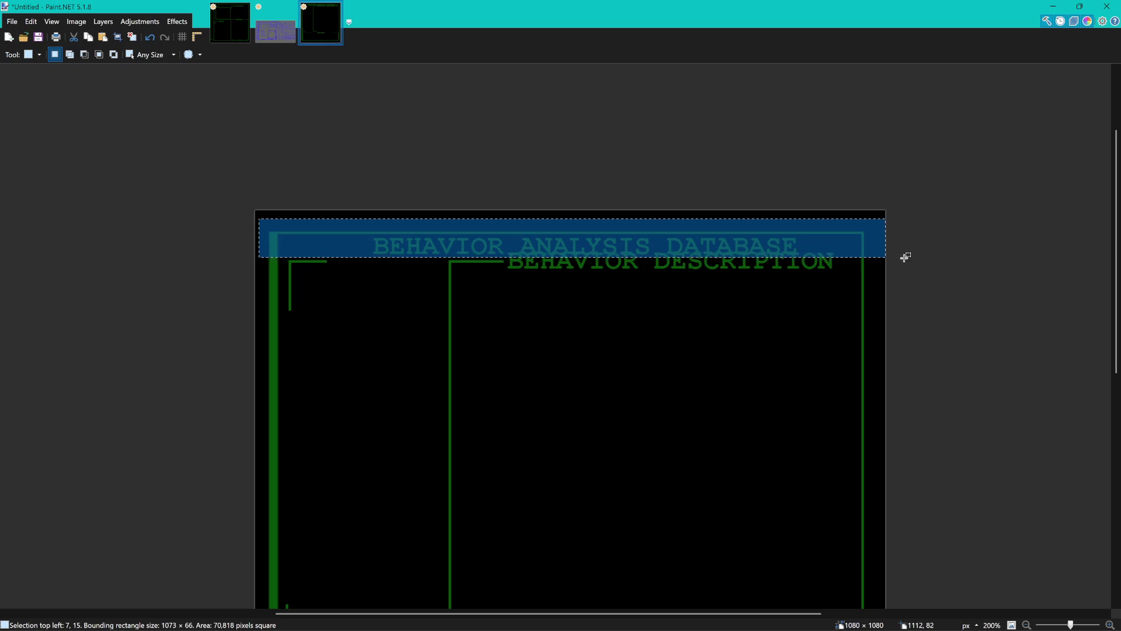
pyautogui.press('m')
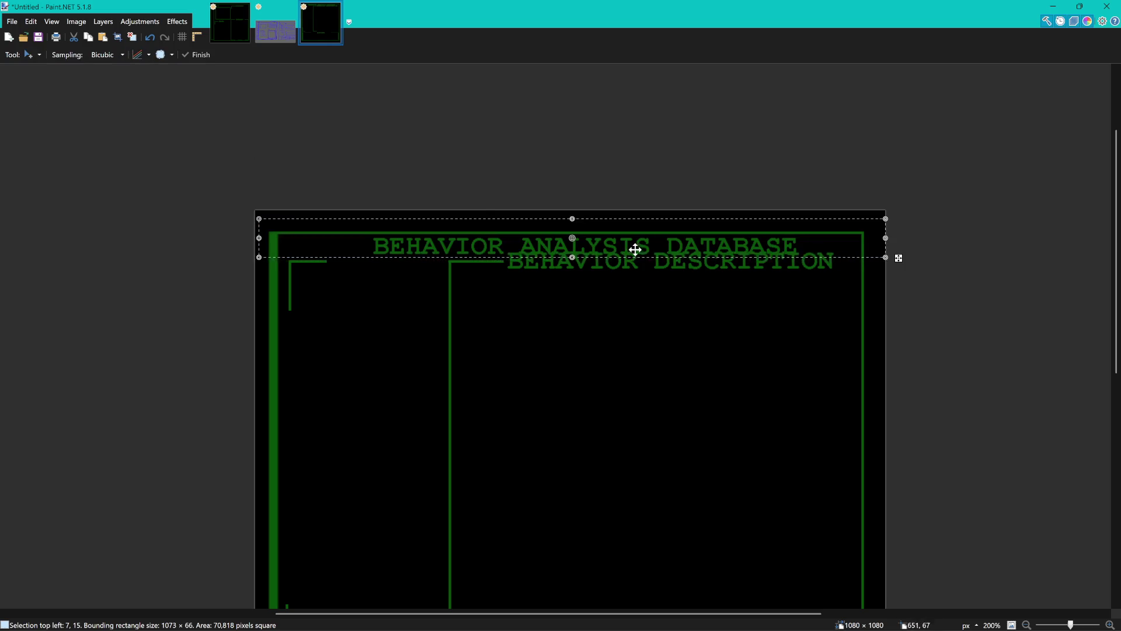
pyautogui.moveTo(558, 228); pyautogui.dragTo(571, 223)
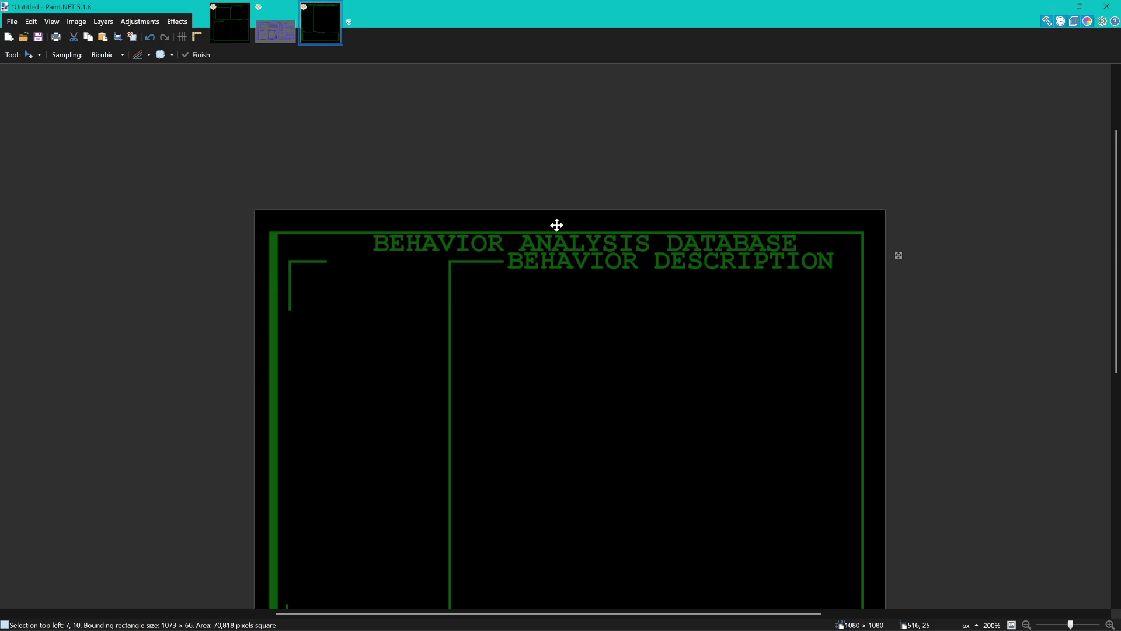
pyautogui.hotkey('ctrl', 'z')
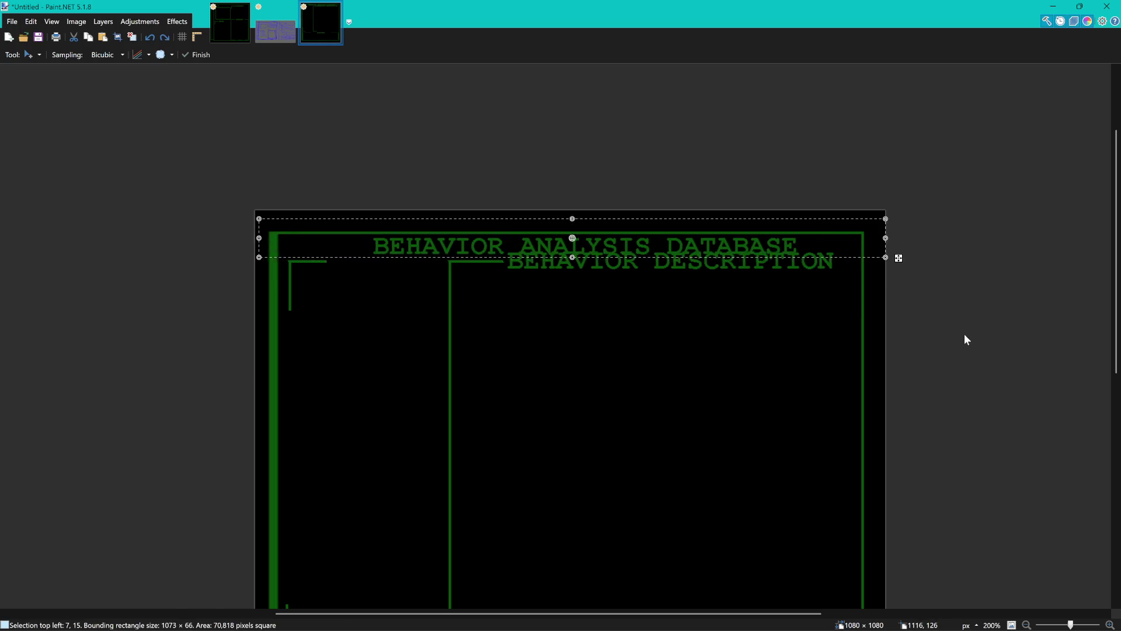
pyautogui.moveTo(573, 218); pyautogui.dragTo(581, 196)
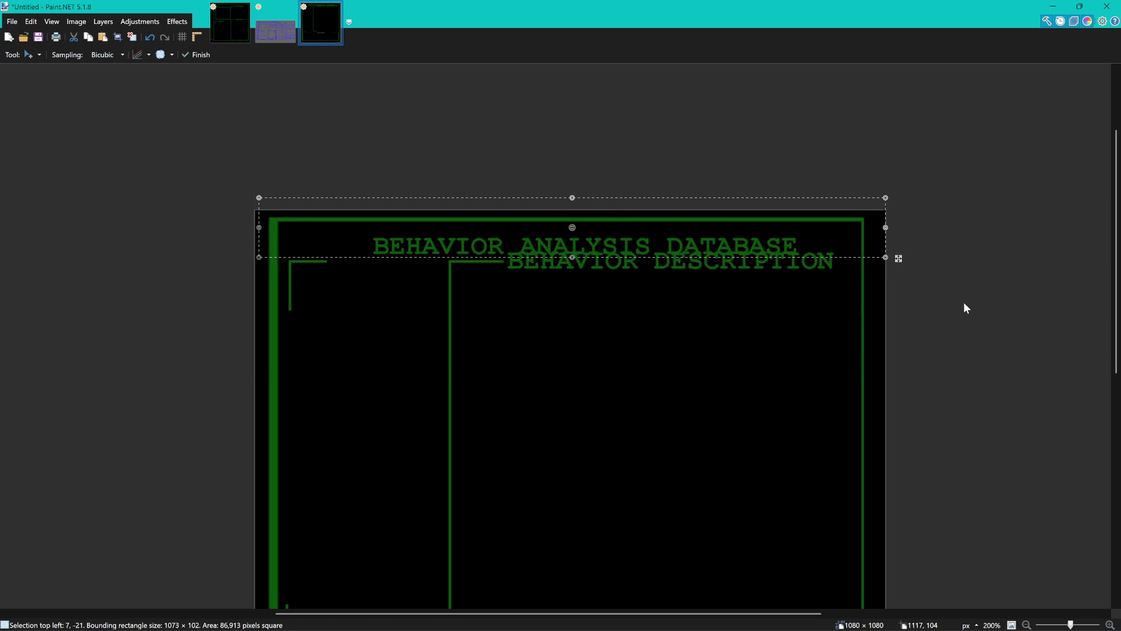
pyautogui.moveTo(553, 245); pyautogui.dragTo(553, 231)
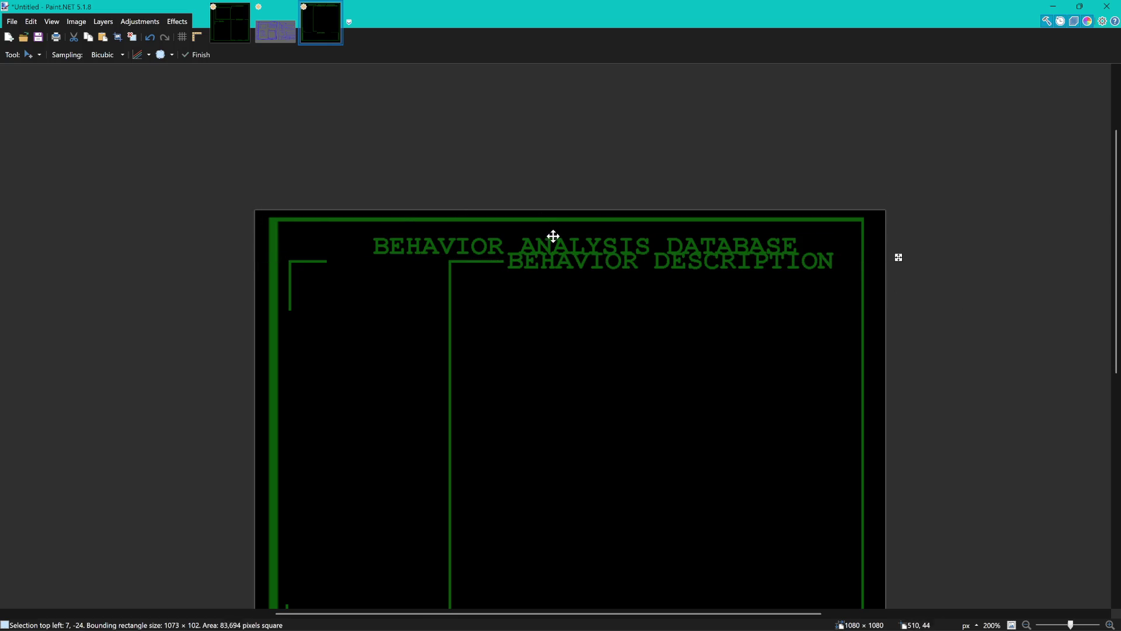
pyautogui.moveTo(706, 247); pyautogui.dragTo(705, 237)
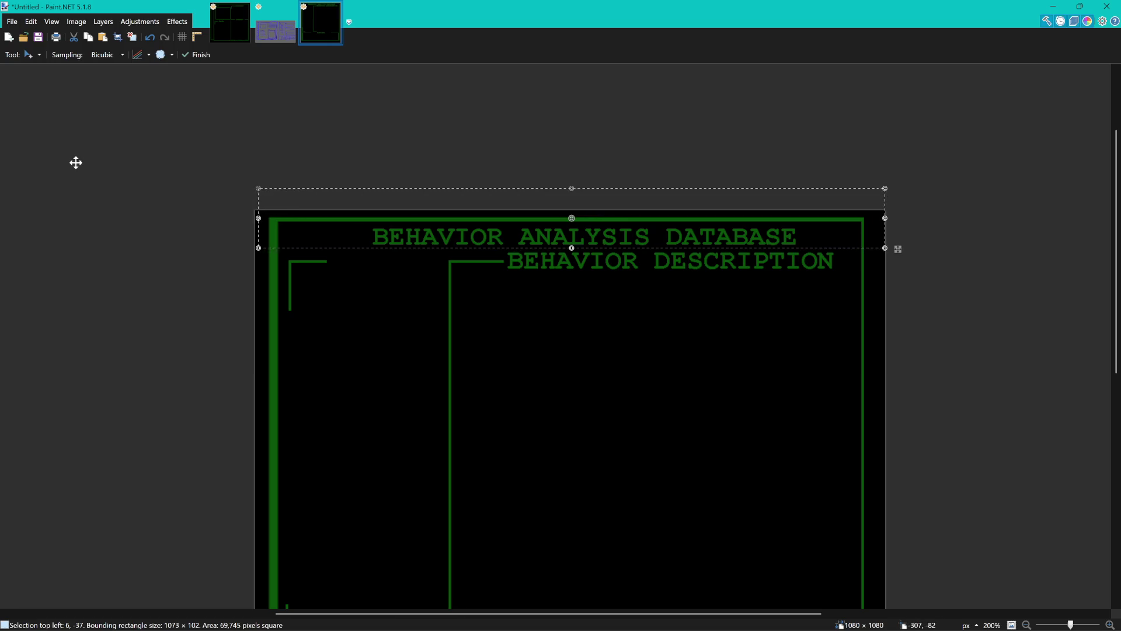
pyautogui.press('s')
# Make and clear a trial selection of the lower-left area beside ACTIONS.
pyautogui.hotkey('ctrl', 'b')
pyautogui.moveTo(298, 523); pyautogui.dragTo(525, 404)
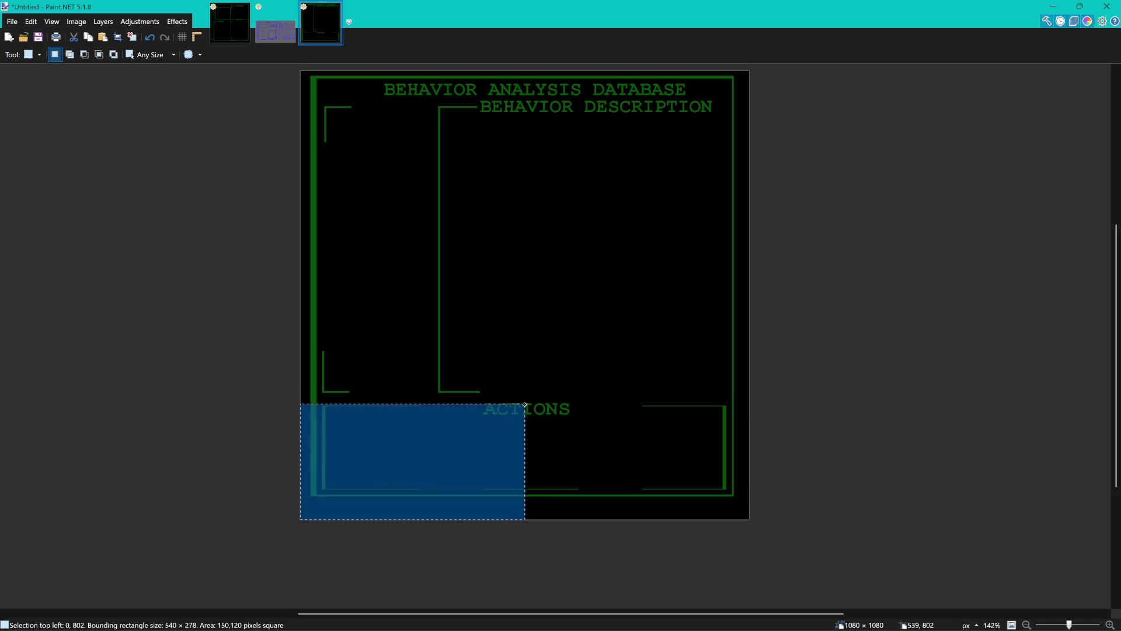
pyautogui.scroll(3, 531, 430)
pyautogui.scroll(2, 531, 438)
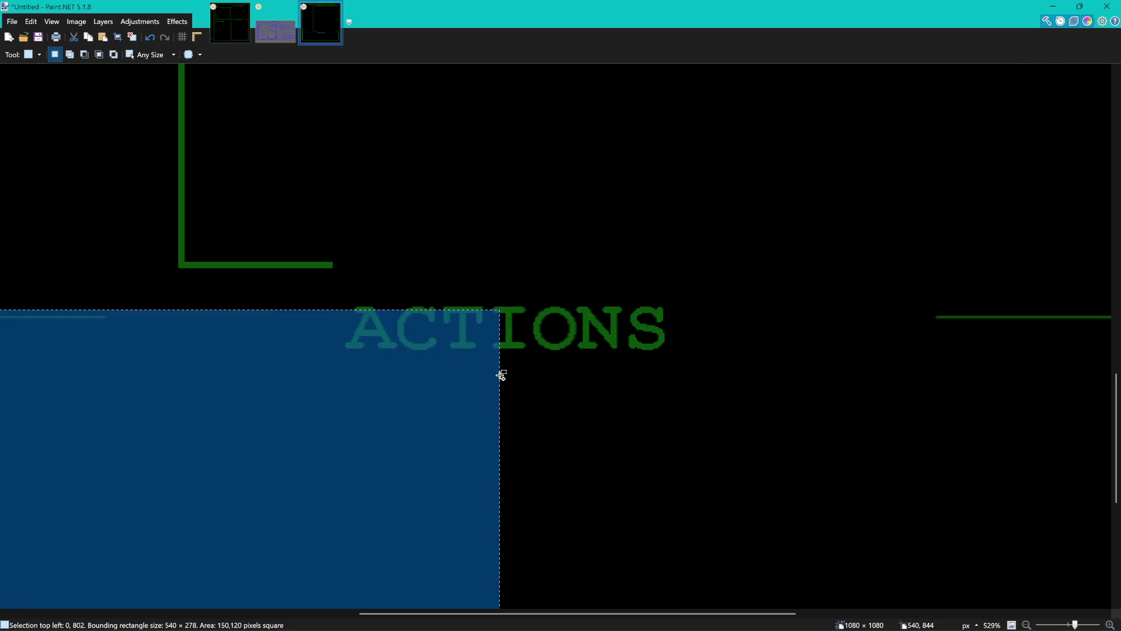
pyautogui.scroll(-3, 527, 376)
pyautogui.scroll(-2, 530, 376)
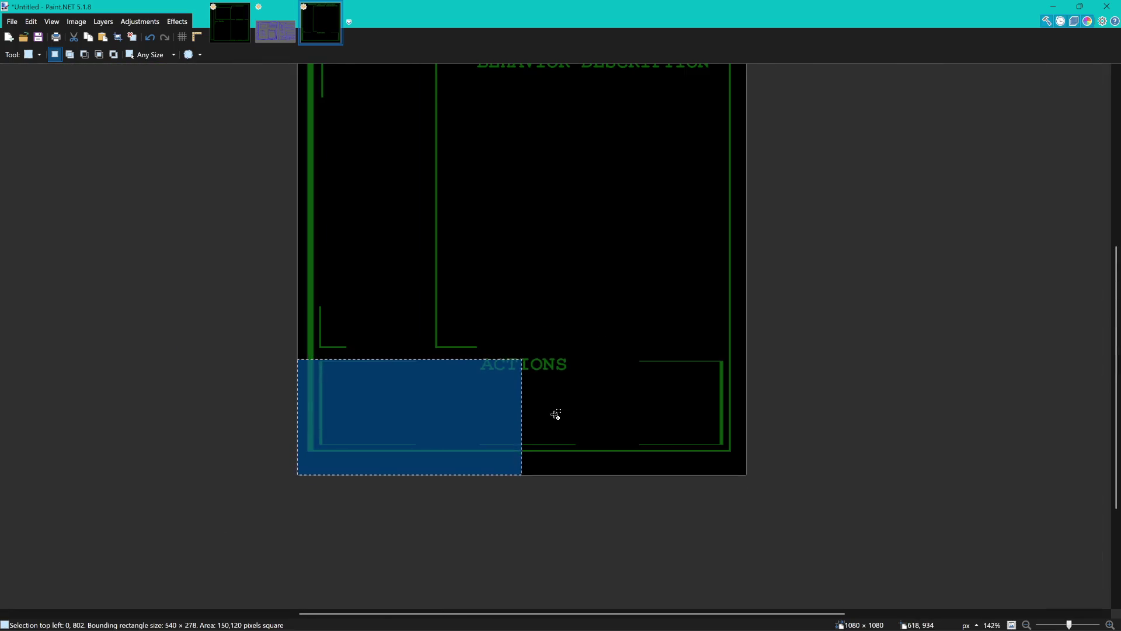
pyautogui.scroll(-1, 556, 415)
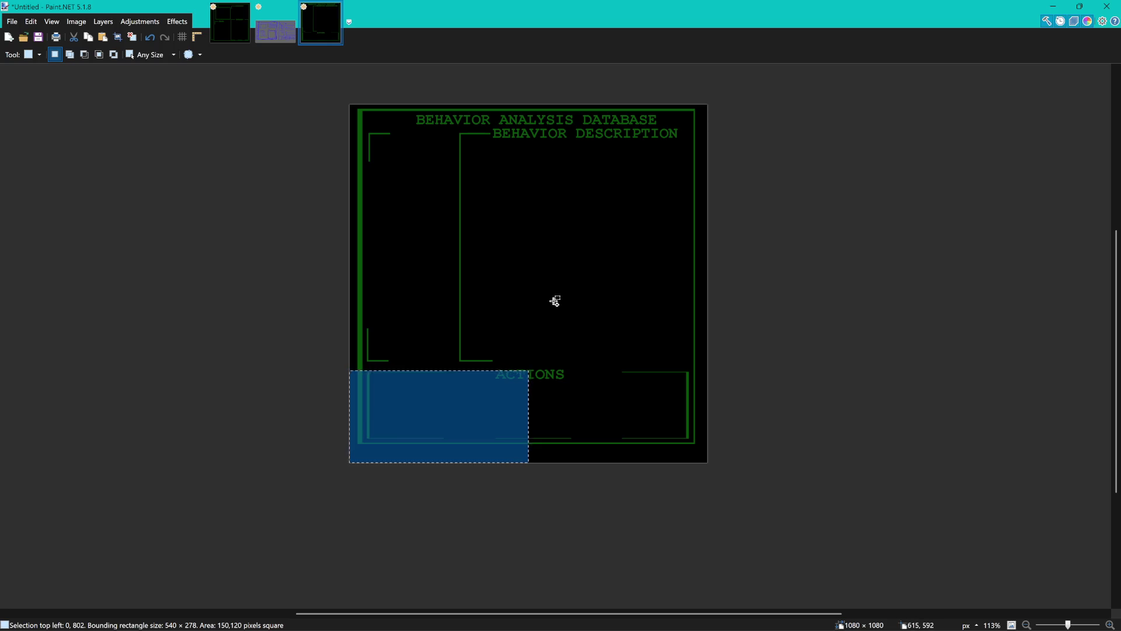
pyautogui.scroll(3, 554, 300)
pyautogui.scroll(-3, 529, 327)
pyautogui.click(513, 258)
# Select part of the title text, then clear the leftover selection.
pyautogui.scroll(2, 559, 243)
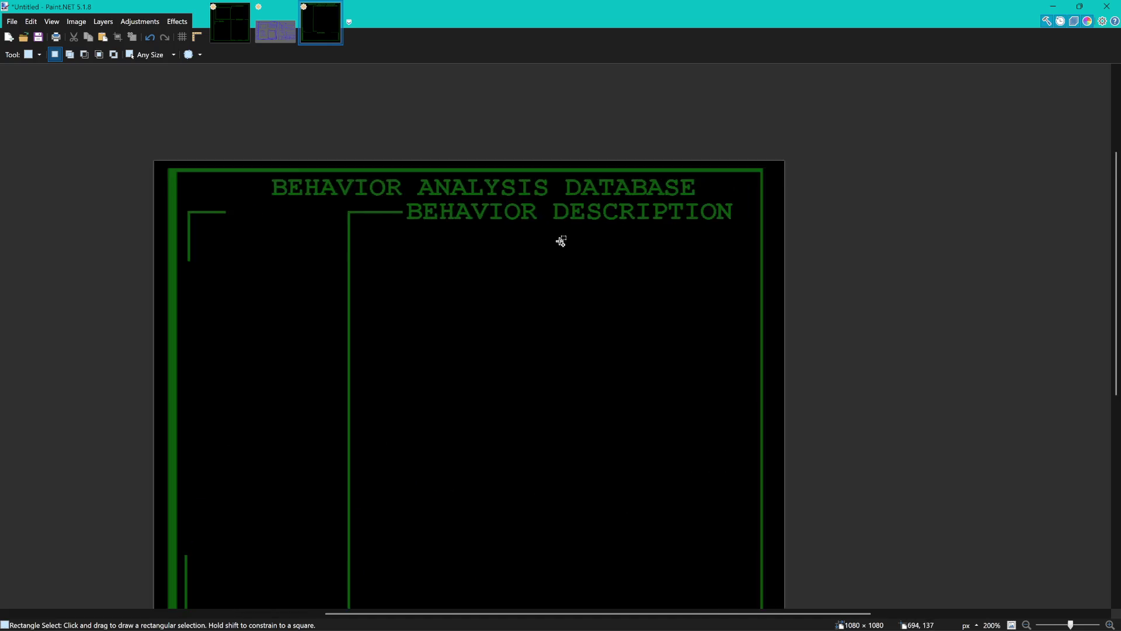
pyautogui.scroll(3, 541, 266)
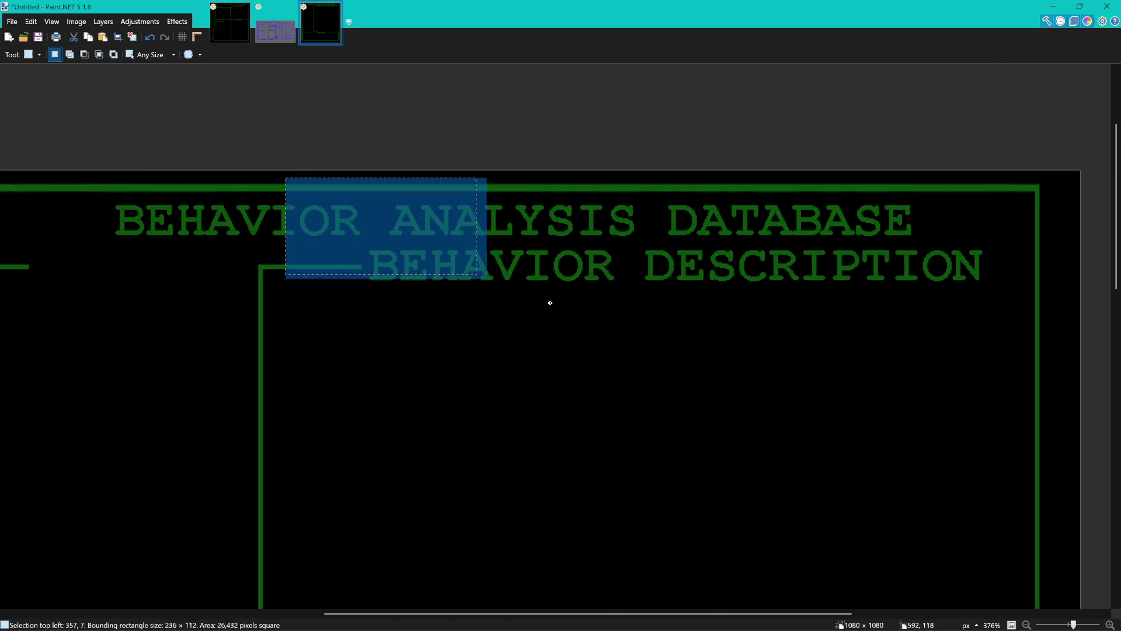
pyautogui.moveTo(288, 175); pyautogui.dragTo(724, 363)
pyautogui.scroll(-3, 724, 362)
pyautogui.click(642, 369)
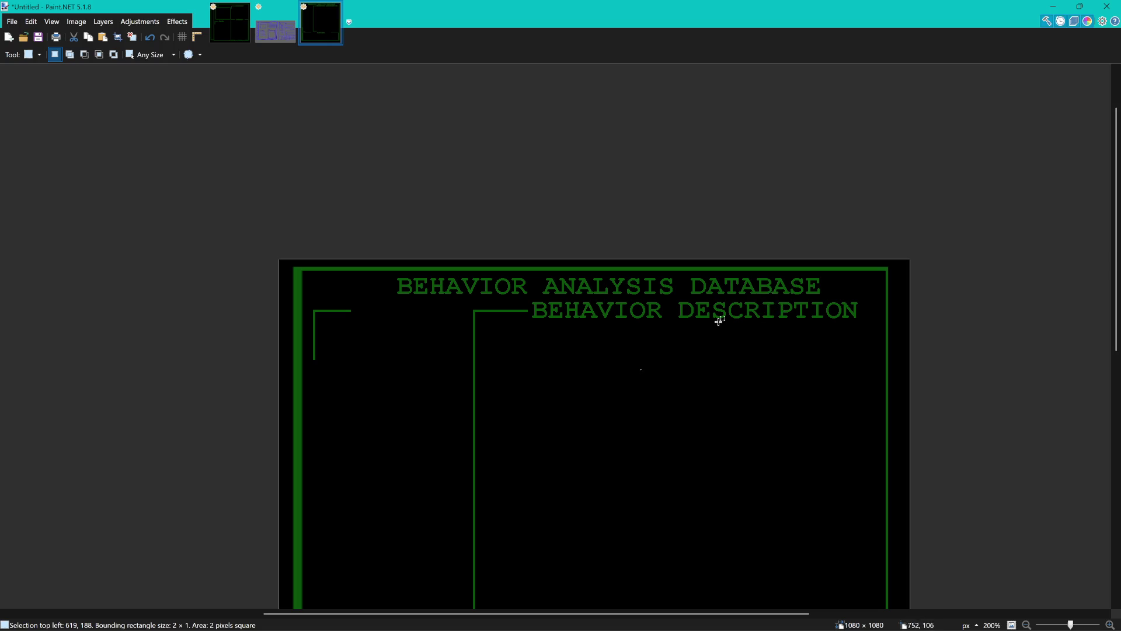
pyautogui.click(538, 298)
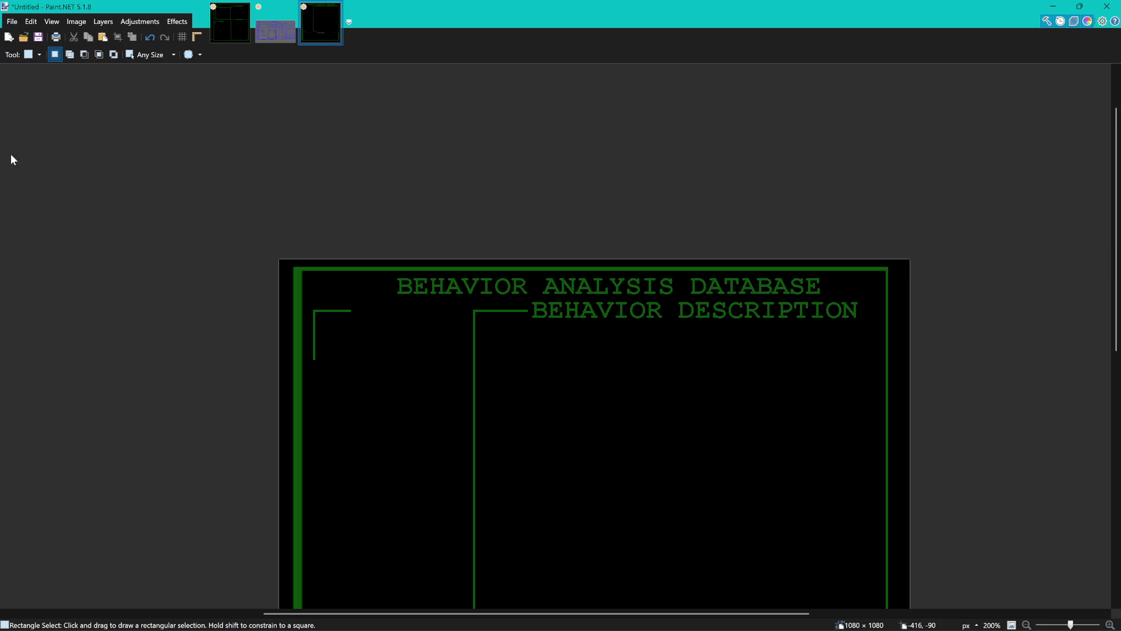
# Draw a thin green rectangle line under the title, aligning its right end with the border.
pyautogui.press('o')
pyautogui.moveTo(296, 298); pyautogui.dragTo(883, 292)
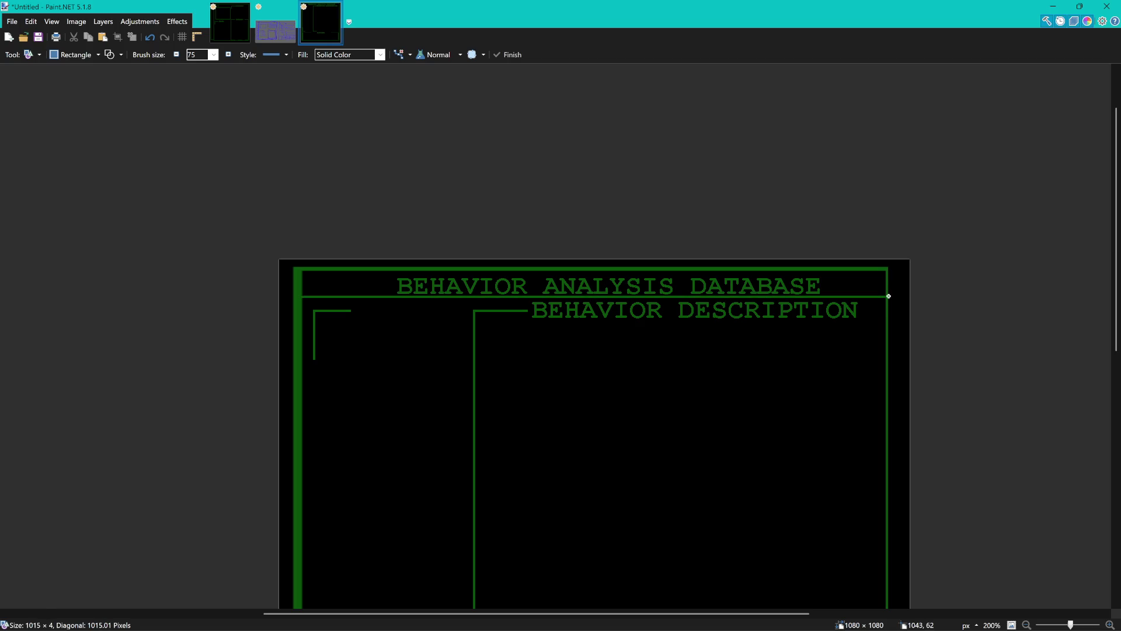
pyautogui.scroll(2, 853, 321)
pyautogui.scroll(3, 753, 313)
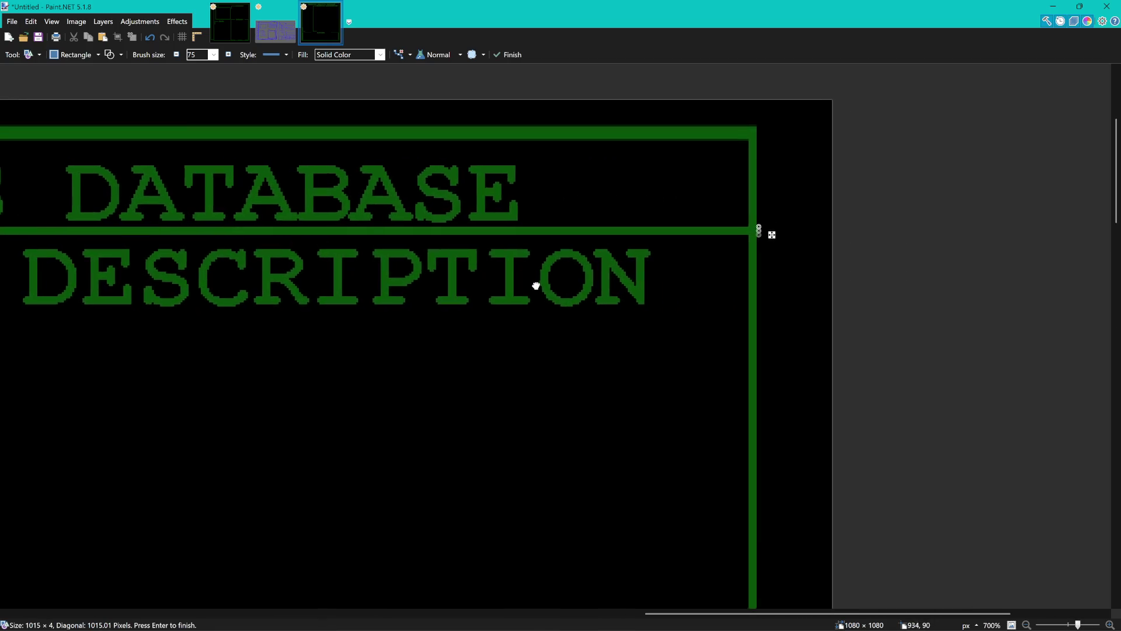
pyautogui.scroll(3, 753, 223)
pyautogui.scroll(2, 759, 225)
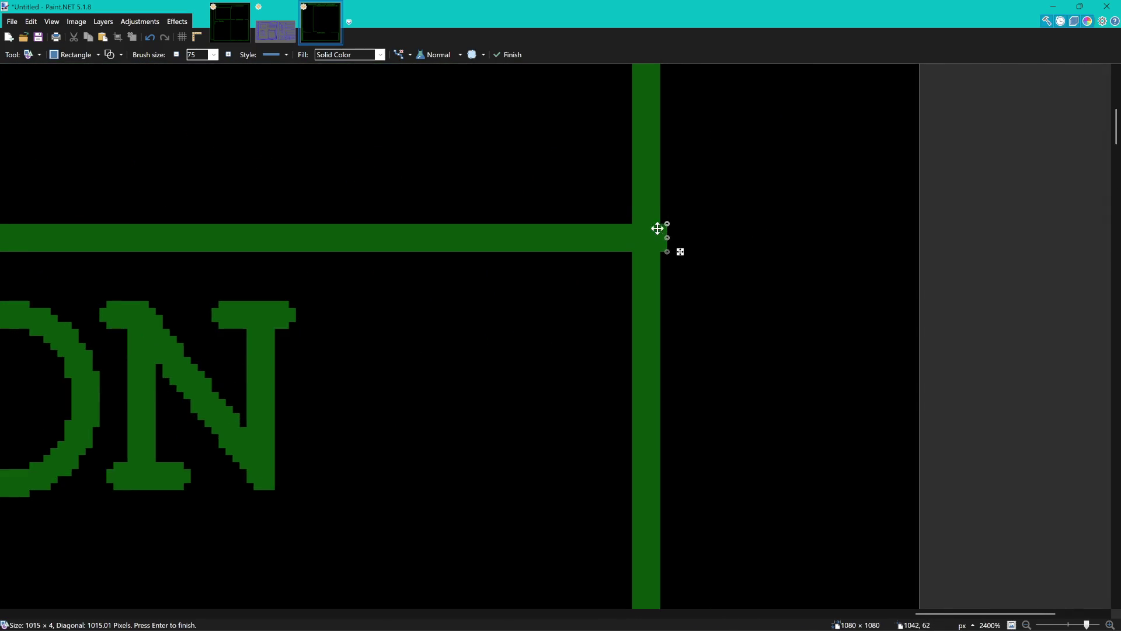
pyautogui.moveTo(660, 227); pyautogui.dragTo(658, 230)
# Thicken the divider to 1014 × 7 pixels, commit it, and select the BEHAVIOR ANALYSIS DATABASE title.
pyautogui.scroll(-2, 642, 222)
pyautogui.scroll(-2, 630, 206)
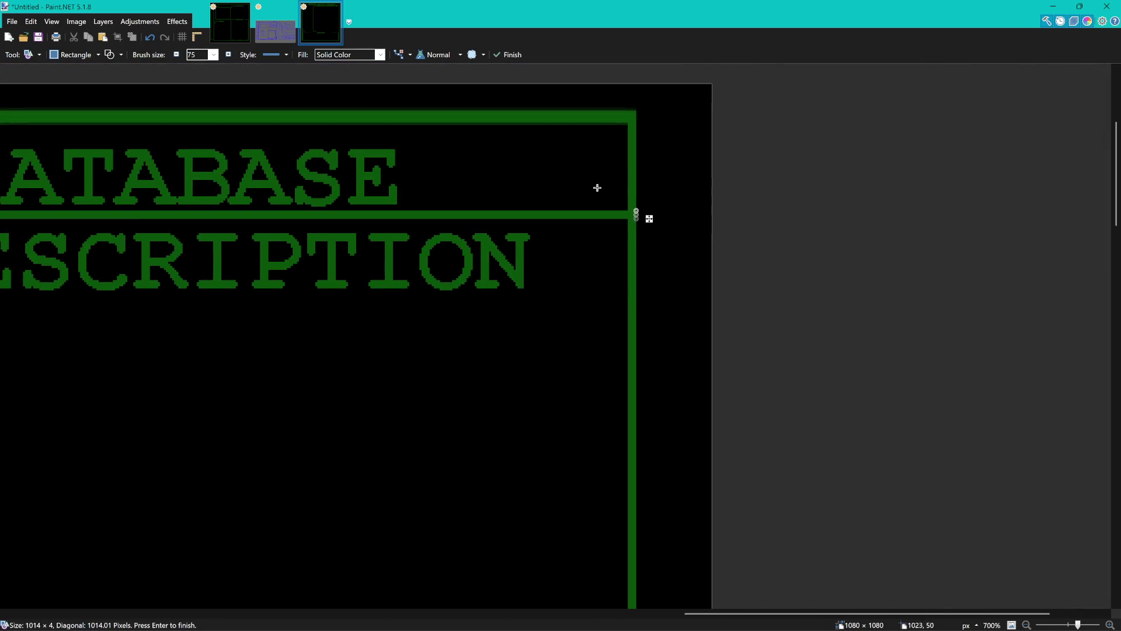
pyautogui.scroll(1, 616, 167)
pyautogui.scroll(3, 649, 205)
pyautogui.scroll(2, 666, 257)
pyautogui.scroll(2, 667, 258)
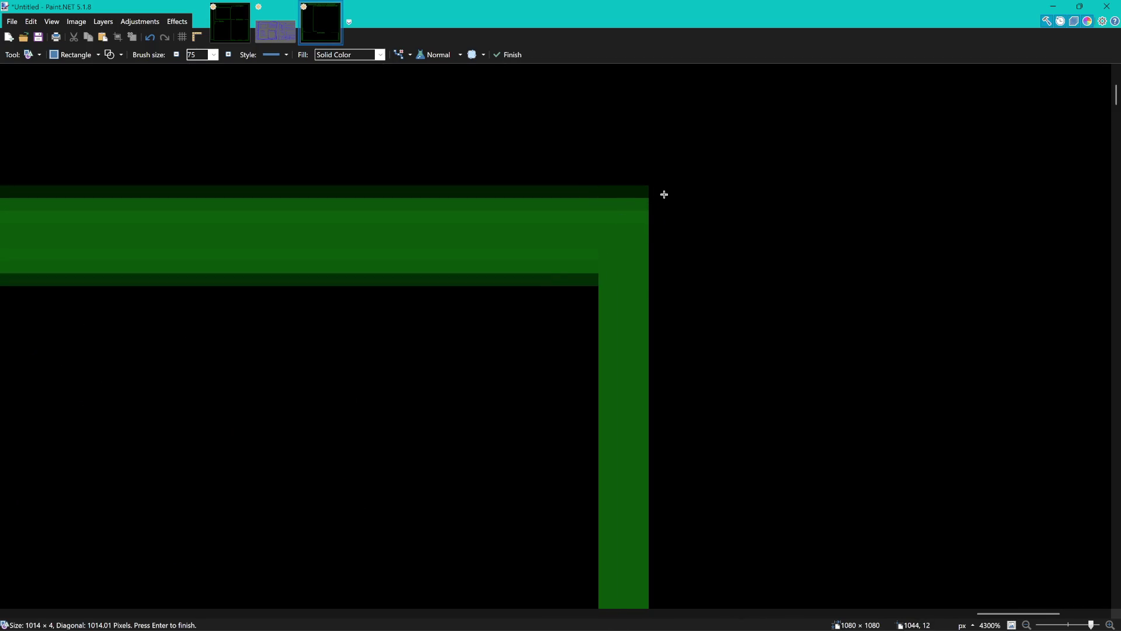
pyautogui.scroll(-5, 584, 241)
pyautogui.scroll(-2, 553, 282)
pyautogui.scroll(-2, 653, 248)
pyautogui.scroll(-1, 406, 257)
pyautogui.scroll(-2, 407, 257)
pyautogui.scroll(1, 608, 247)
pyautogui.scroll(3, 626, 268)
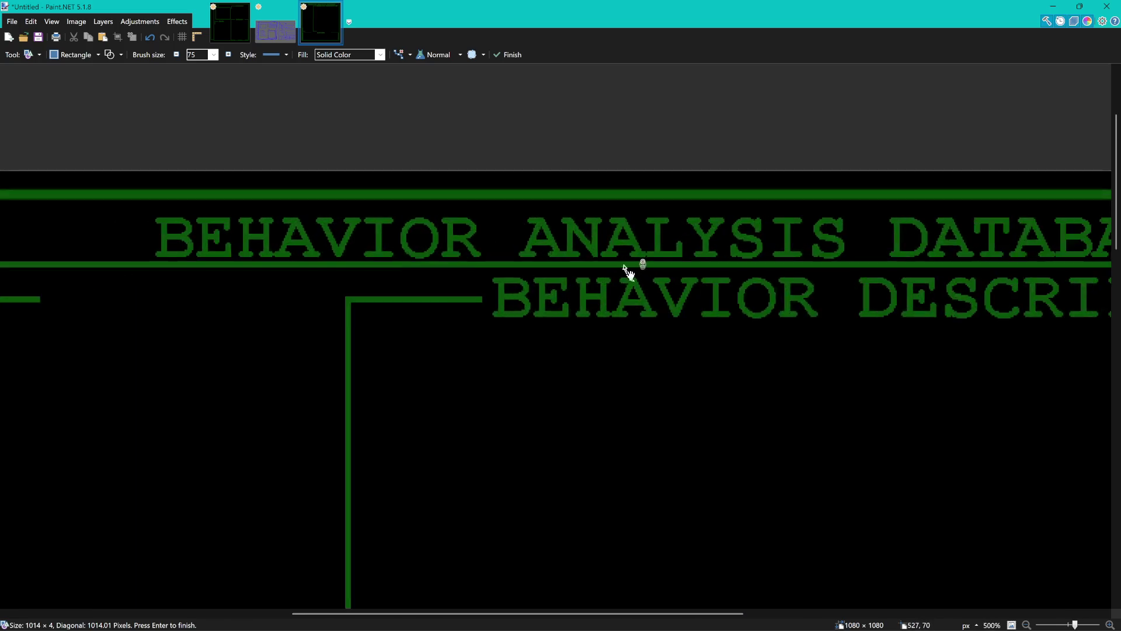
pyautogui.scroll(1, 661, 269)
pyautogui.scroll(5, 660, 261)
pyautogui.moveTo(641, 246); pyautogui.dragTo(641, 276)
pyautogui.scroll(-8, 637, 275)
pyautogui.scroll(-3, 648, 283)
pyautogui.scroll(-3, 666, 309)
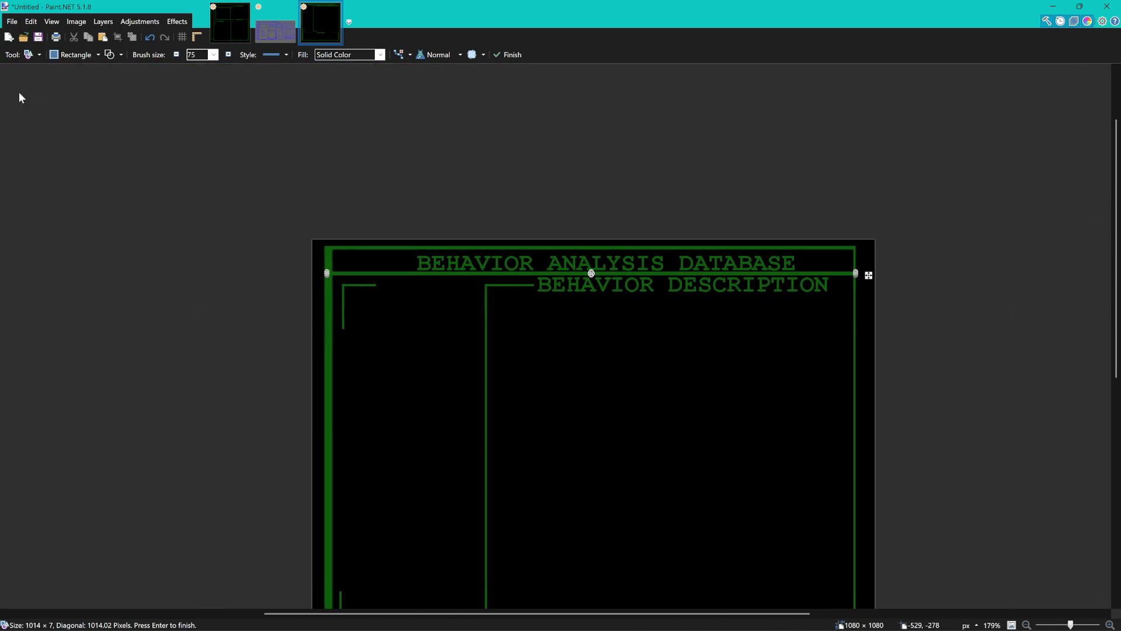
pyautogui.press('s')
pyautogui.moveTo(414, 248); pyautogui.dragTo(815, 277)
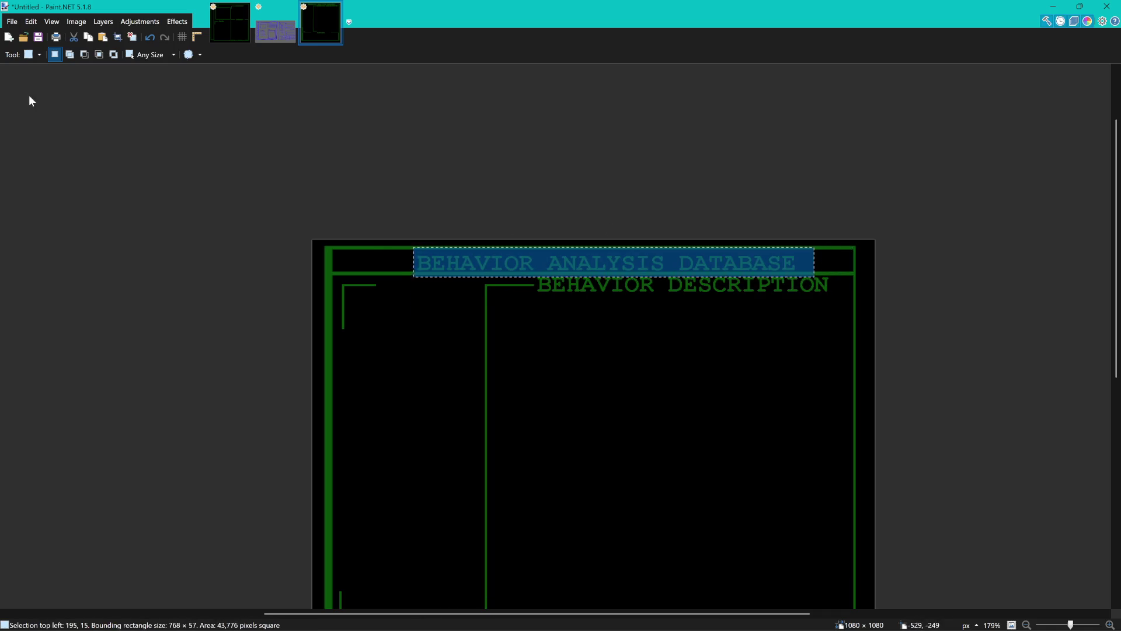
# Trim the title selection so it no longer includes the divider line.
pyautogui.press('m')
pyautogui.moveTo(587, 264); pyautogui.dragTo(586, 260)
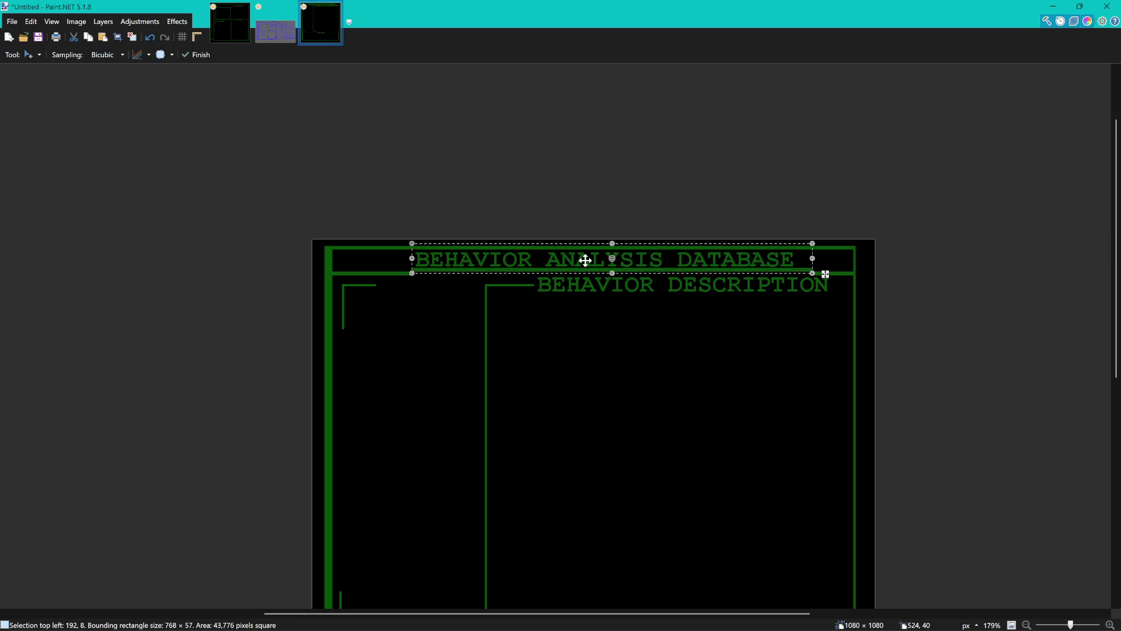
pyautogui.hotkey('ctrl', 'z')
pyautogui.keyDown('ctrl'); pyautogui.scroll(5, 557, 253); pyautogui.keyUp('ctrl')
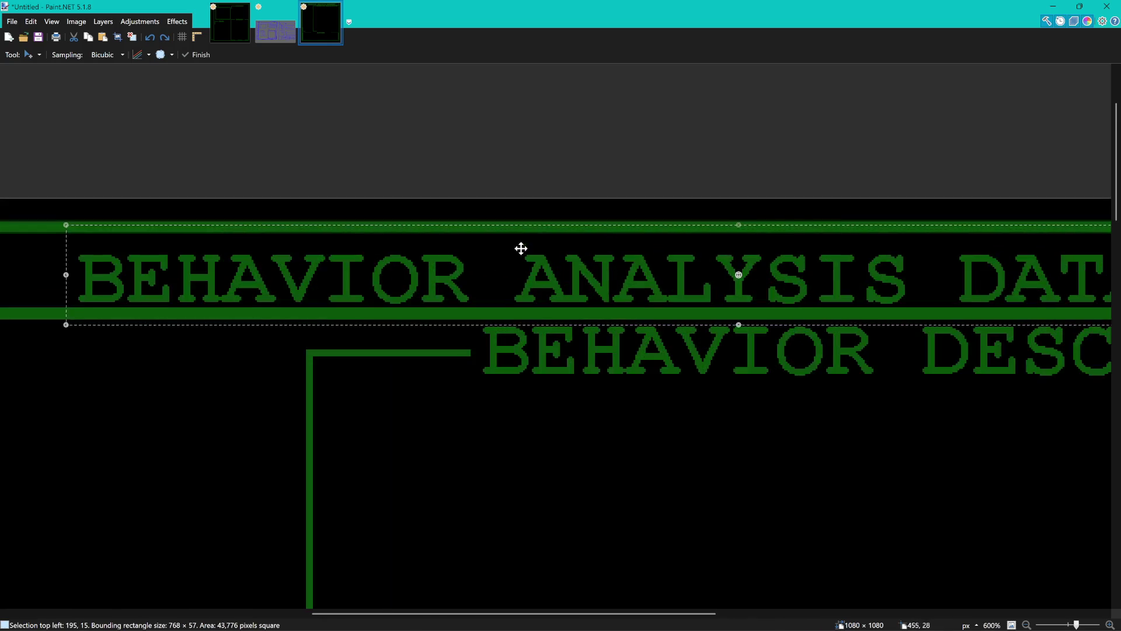
pyautogui.press('m')
pyautogui.keyDown('ctrl'); pyautogui.scroll(3, 704, 338); pyautogui.keyUp('ctrl')
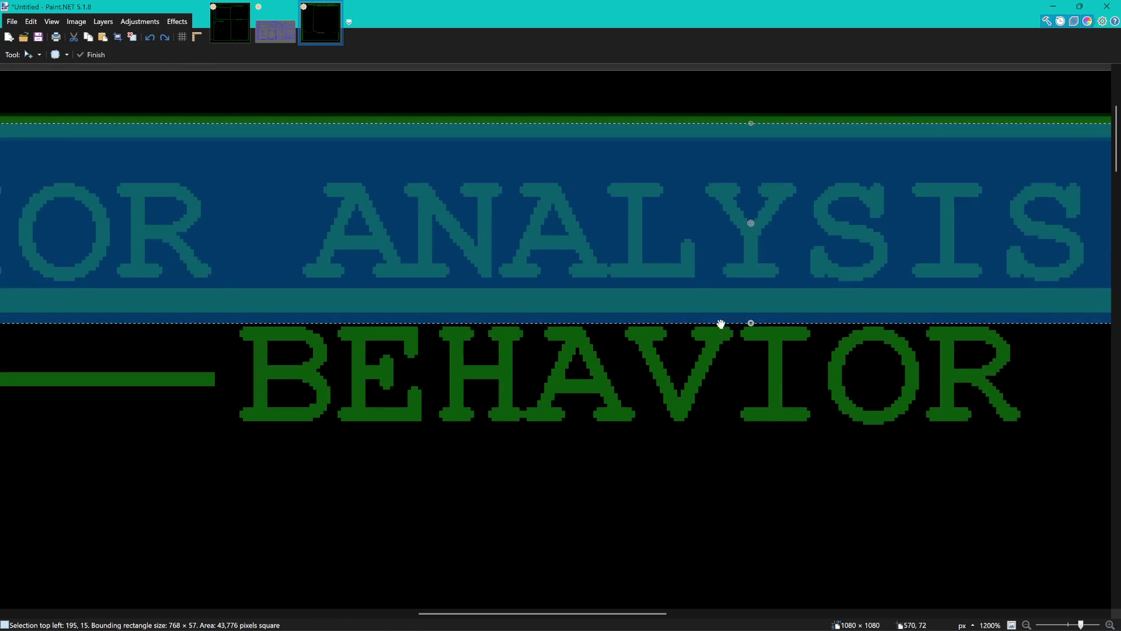
pyautogui.moveTo(751, 322); pyautogui.dragTo(769, 281)
pyautogui.keyDown('ctrl'); pyautogui.scroll(-3, 791, 293); pyautogui.keyUp('ctrl')
# Nudge the title up a few pixels and commit it in place.
pyautogui.press('m')
pyautogui.moveTo(438, 268); pyautogui.dragTo(438, 266)
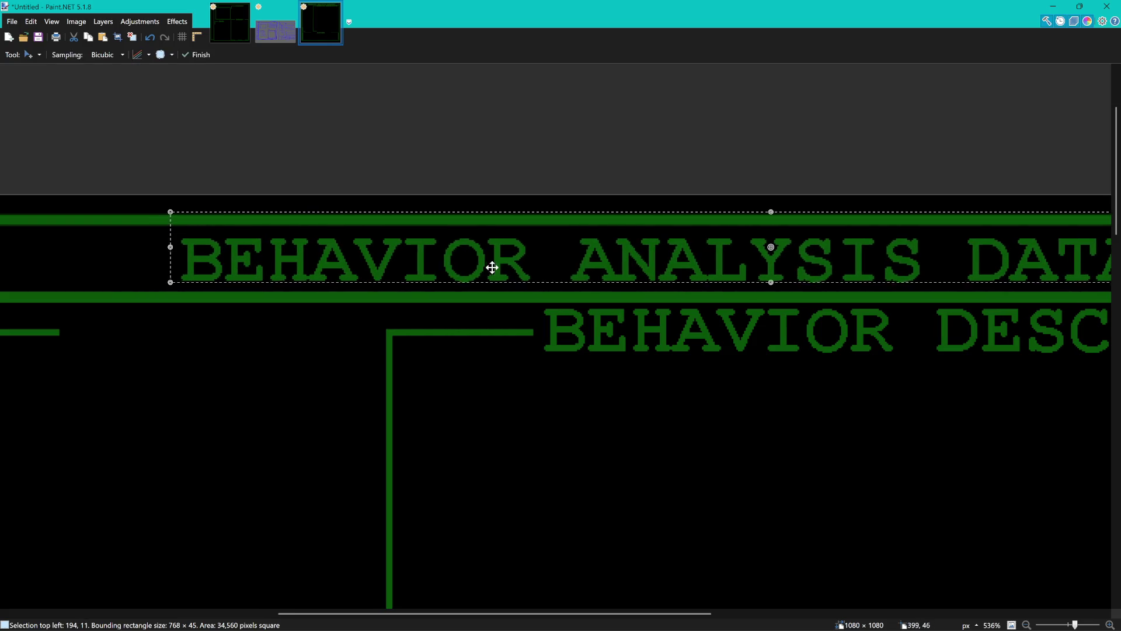
pyautogui.keyDown('ctrl'); pyautogui.scroll(-2, 646, 288); pyautogui.keyUp('ctrl')
pyautogui.scroll(-2, 668, 288)
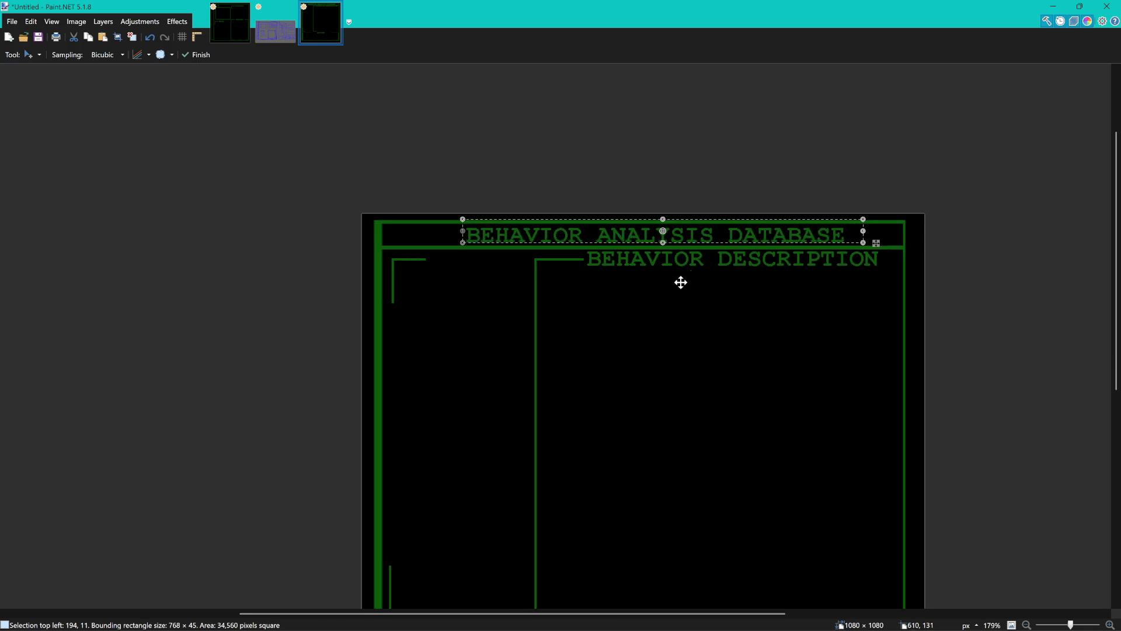
pyautogui.press('s')
pyautogui.click(571, 318)
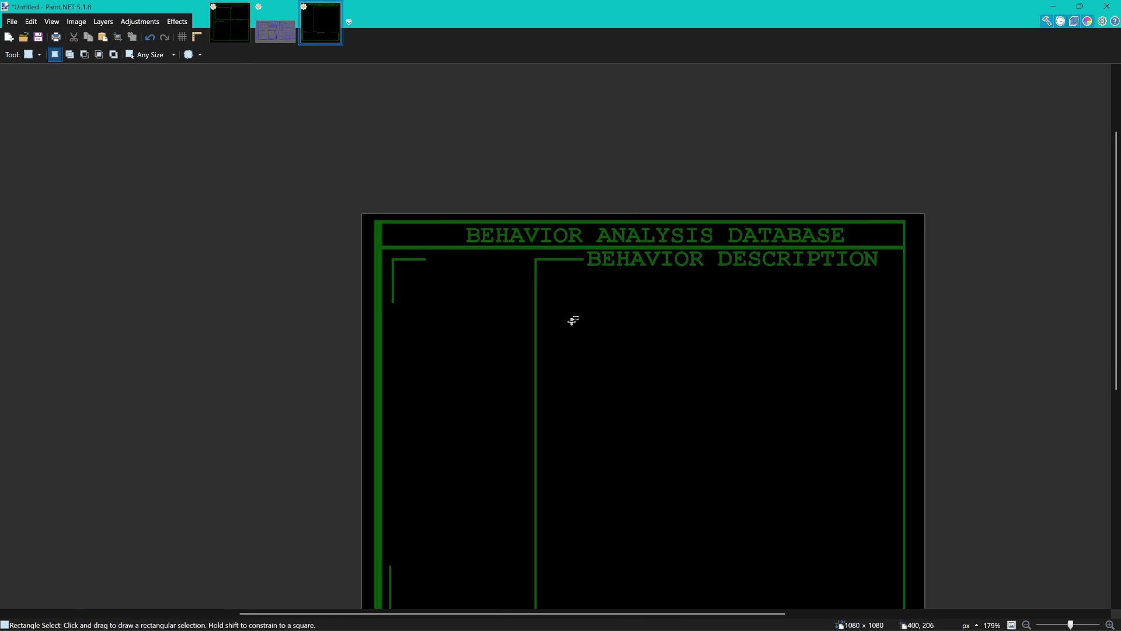
pyautogui.scroll(-3, 570, 318)
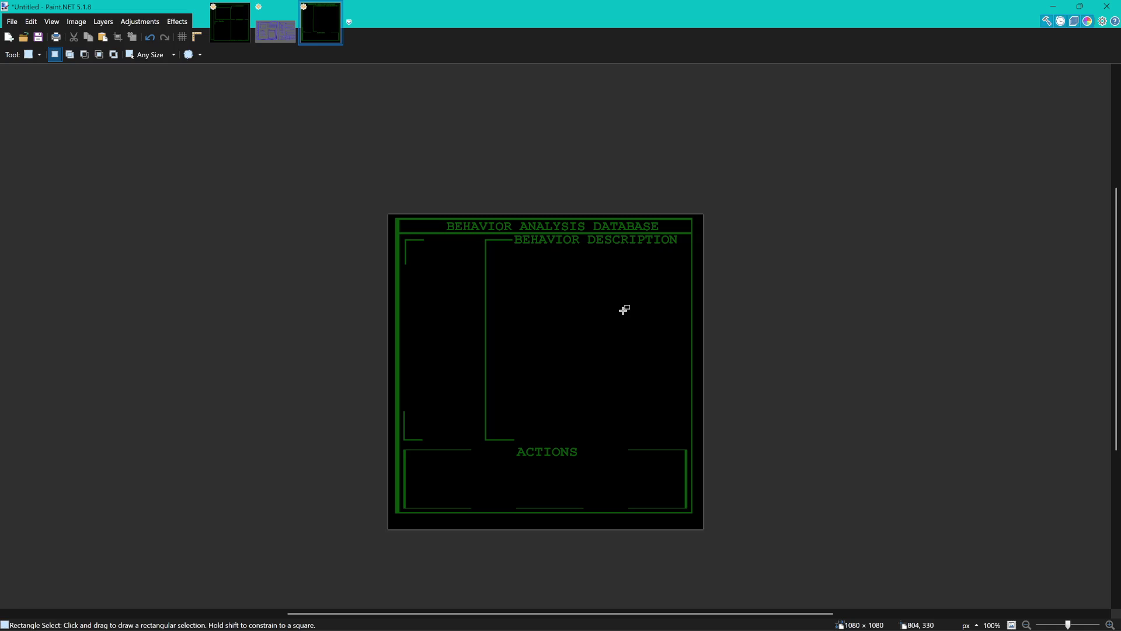
pyautogui.scroll(5, 450, 182)
pyautogui.hscroll(1, 538, 268)
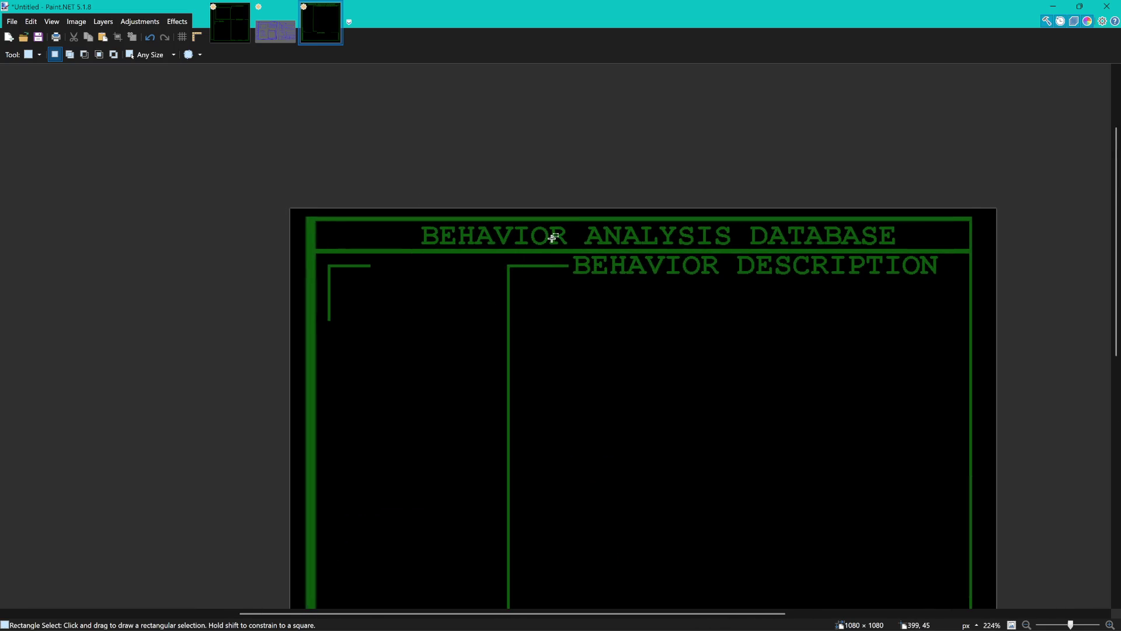
pyautogui.hscroll(1, 549, 251)
pyautogui.hscroll(1, 584, 254)
pyautogui.hscroll(1, 622, 256)
pyautogui.moveTo(621, 256); pyautogui.dragTo(566, 258)
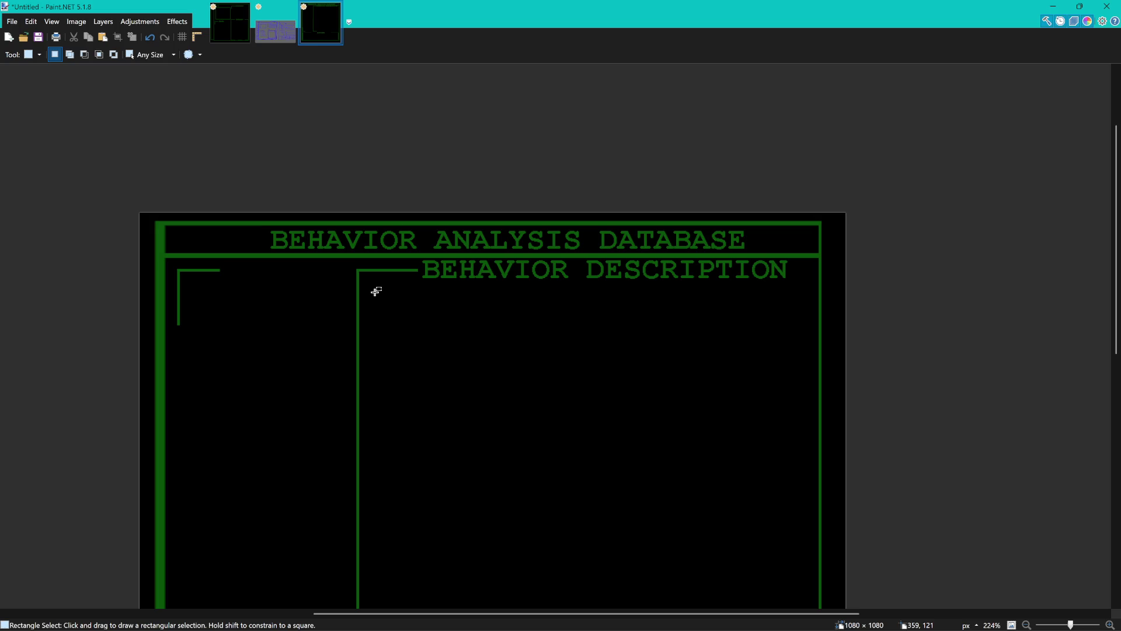
pyautogui.scroll(2, 765, 301)
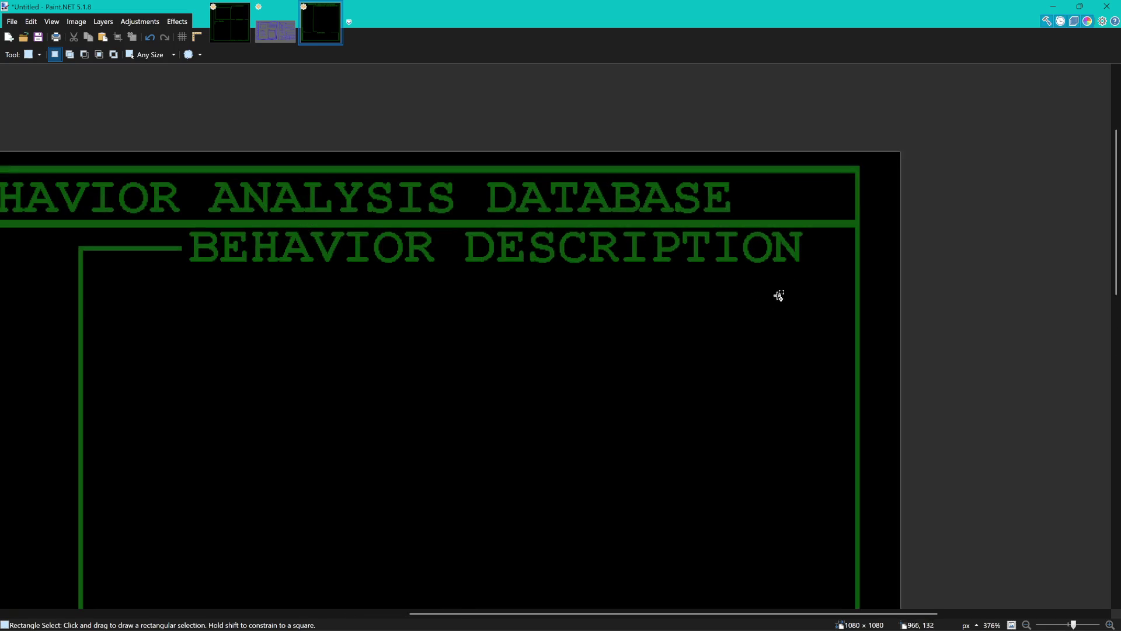
pyautogui.moveTo(822, 280)
pyautogui.mouseDown()
pyautogui.moveTo(127, 222)
pyautogui.moveTo(320, 231)
pyautogui.mouseUp()
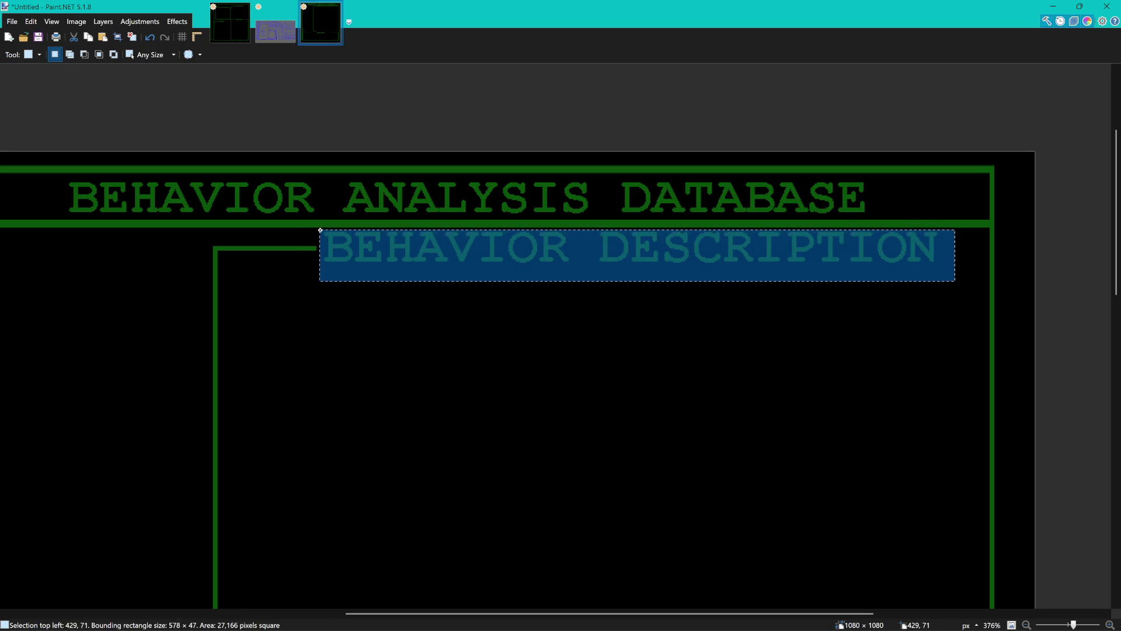
# Scale the BEHAVIOR DESCRIPTION label down slightly and narrower from its top-left corner.
pyautogui.press('m')
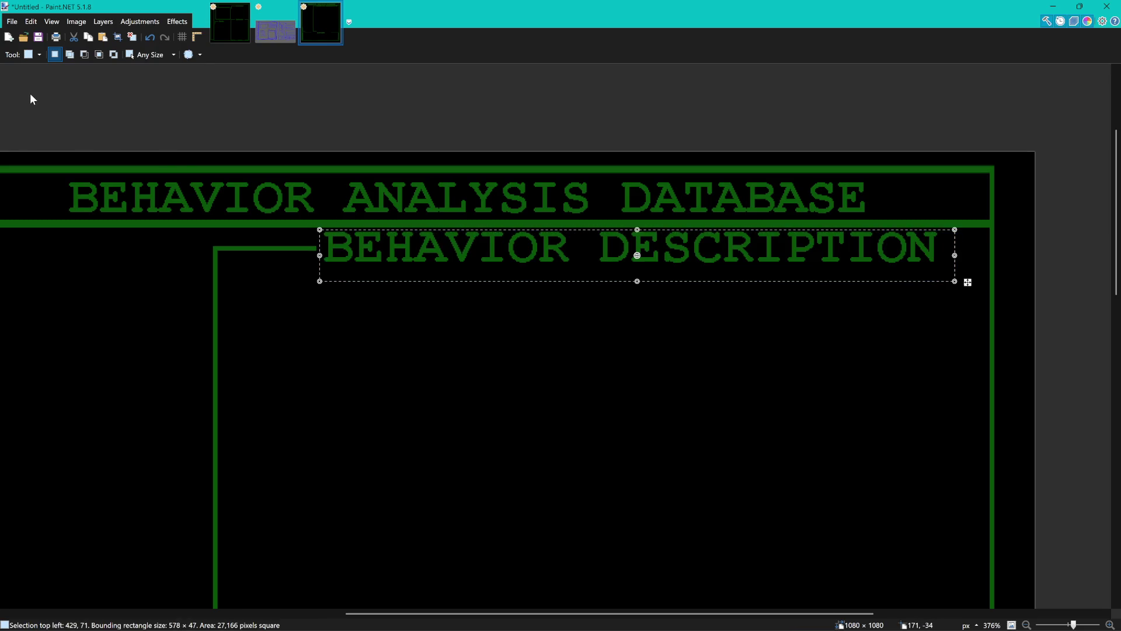
pyautogui.moveTo(321, 230); pyautogui.dragTo(330, 233)
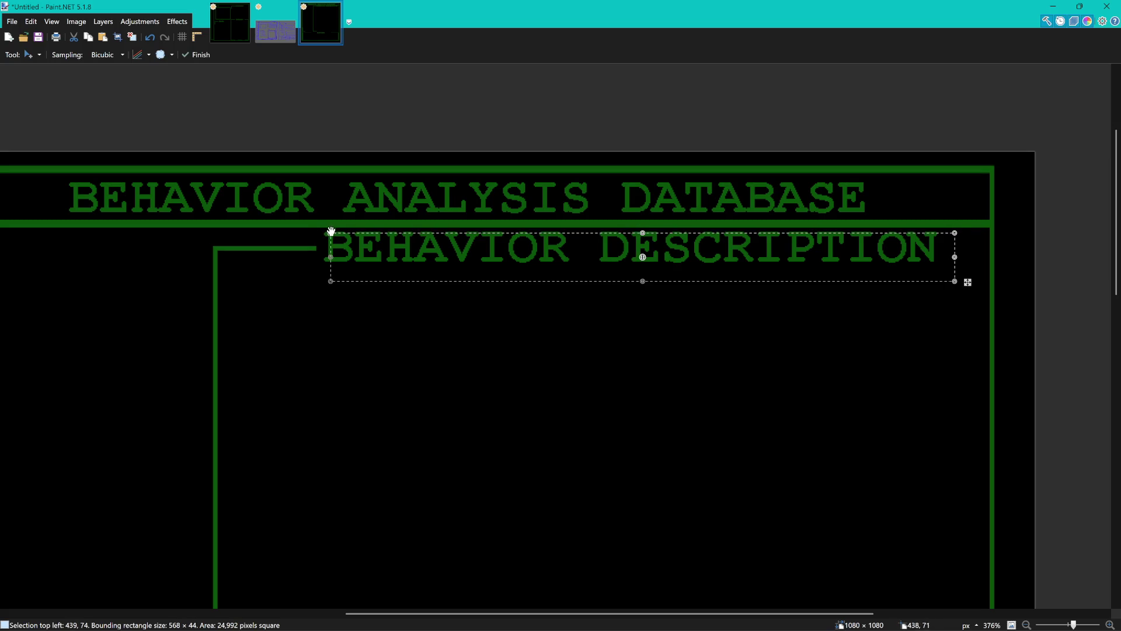
pyautogui.hotkey('ctrl', 'z')
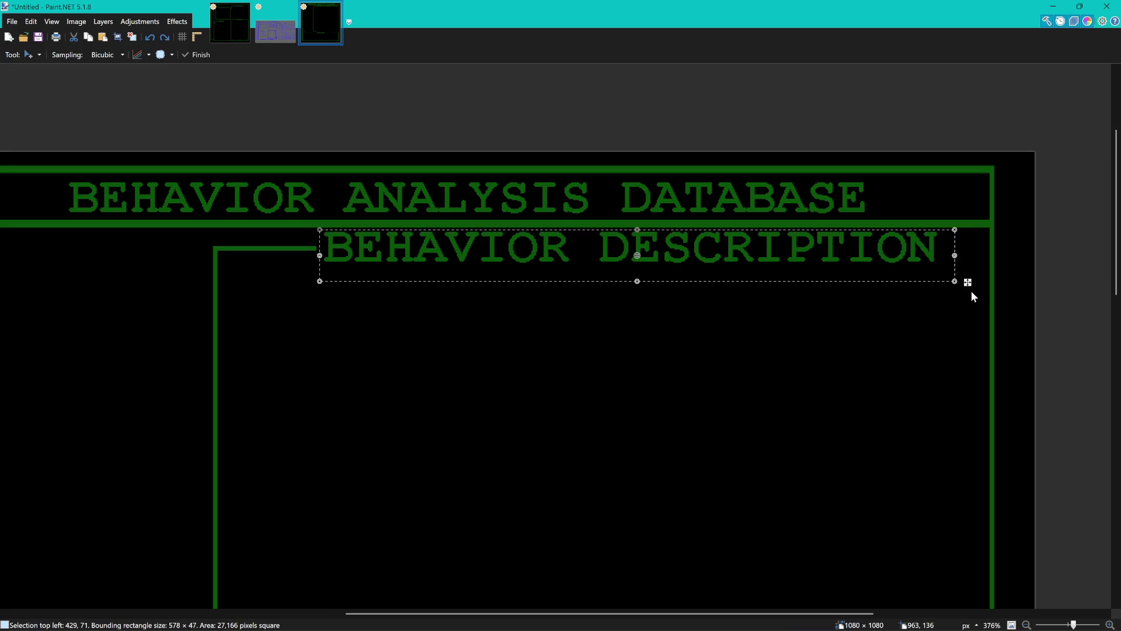
pyautogui.moveTo(320, 230); pyautogui.dragTo(382, 240)
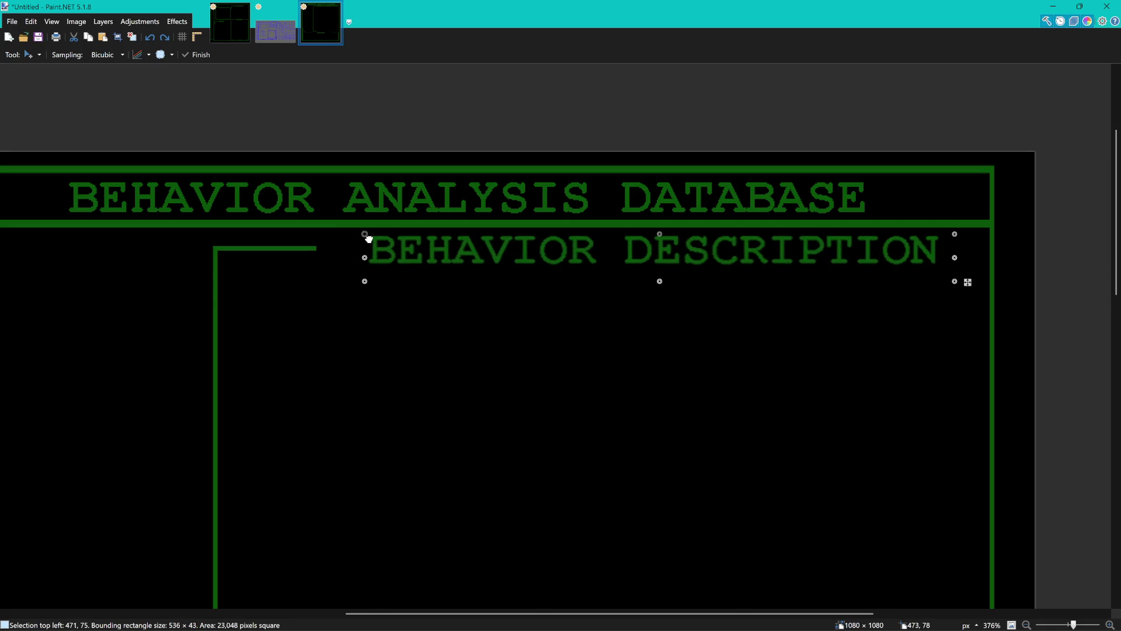
pyautogui.moveTo(382, 239); pyautogui.dragTo(392, 236)
# Shift the label left beside the middle bracket's top arm, commit it, and clear all selections.
pyautogui.moveTo(501, 252); pyautogui.dragTo(437, 250)
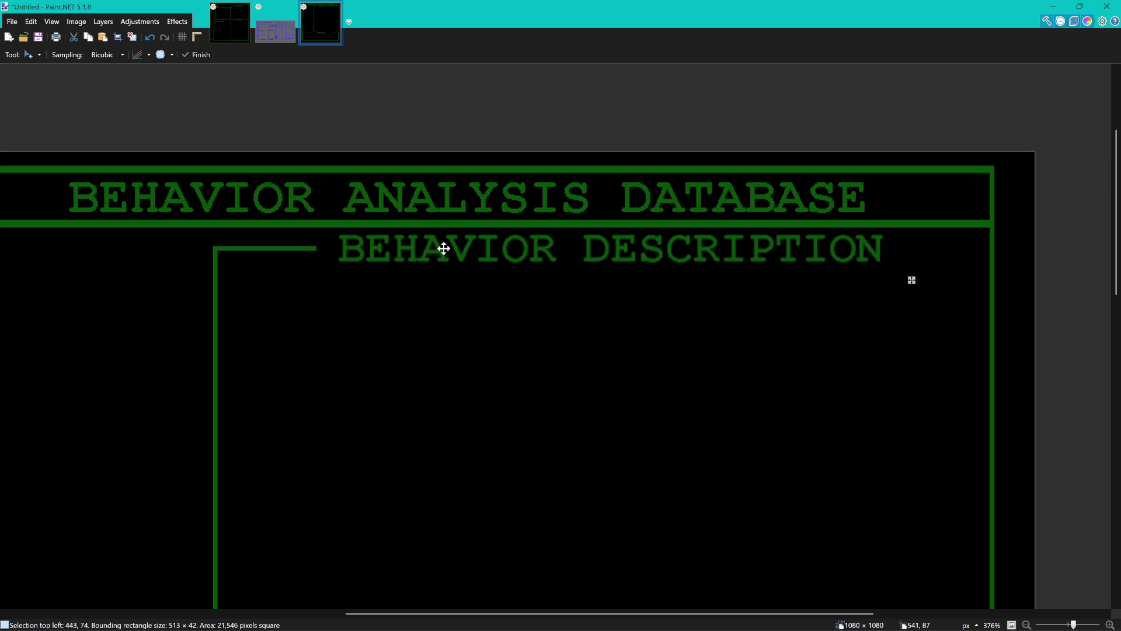
pyautogui.scroll(-2, 502, 253)
pyautogui.scroll(-2, 518, 268)
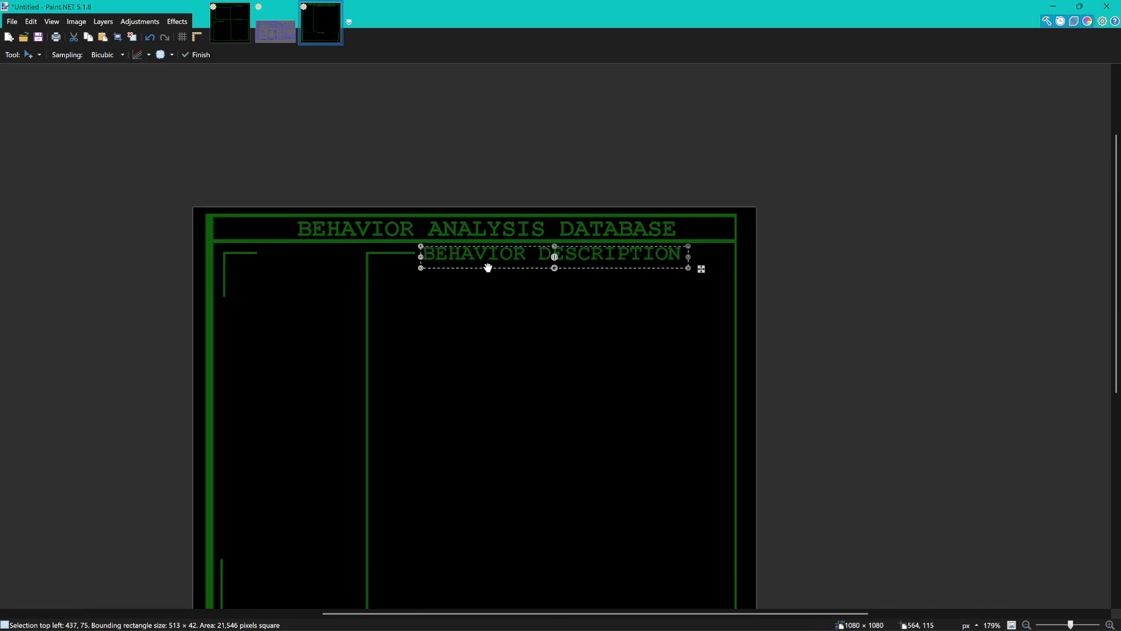
pyautogui.press('s')
pyautogui.click(288, 290)
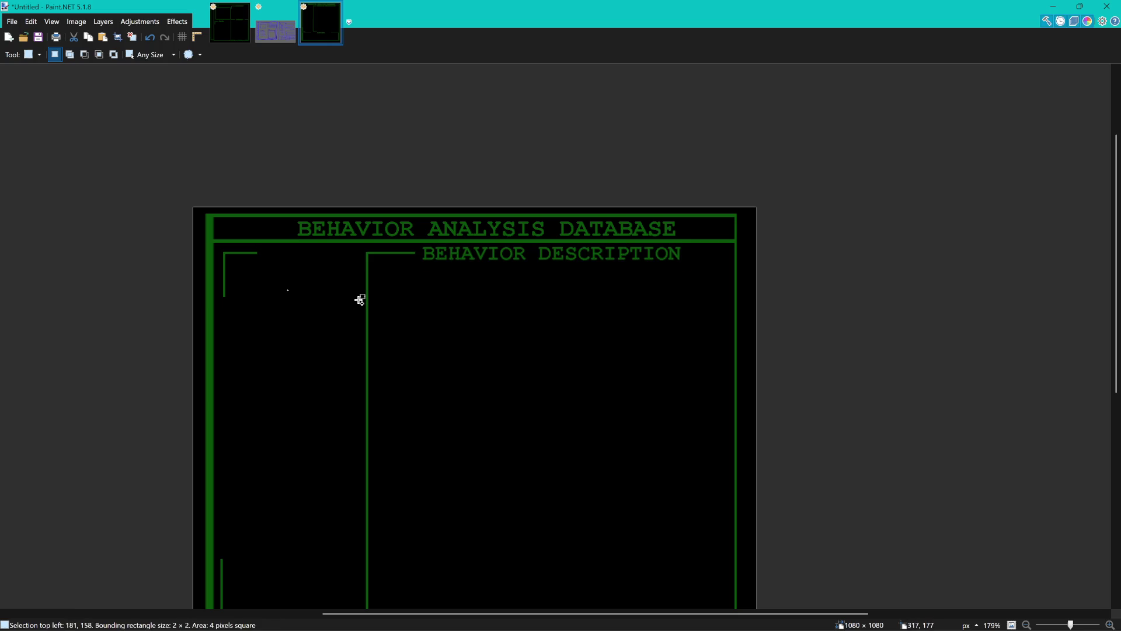
pyautogui.scroll(-2, 358, 298)
pyautogui.click(548, 313)
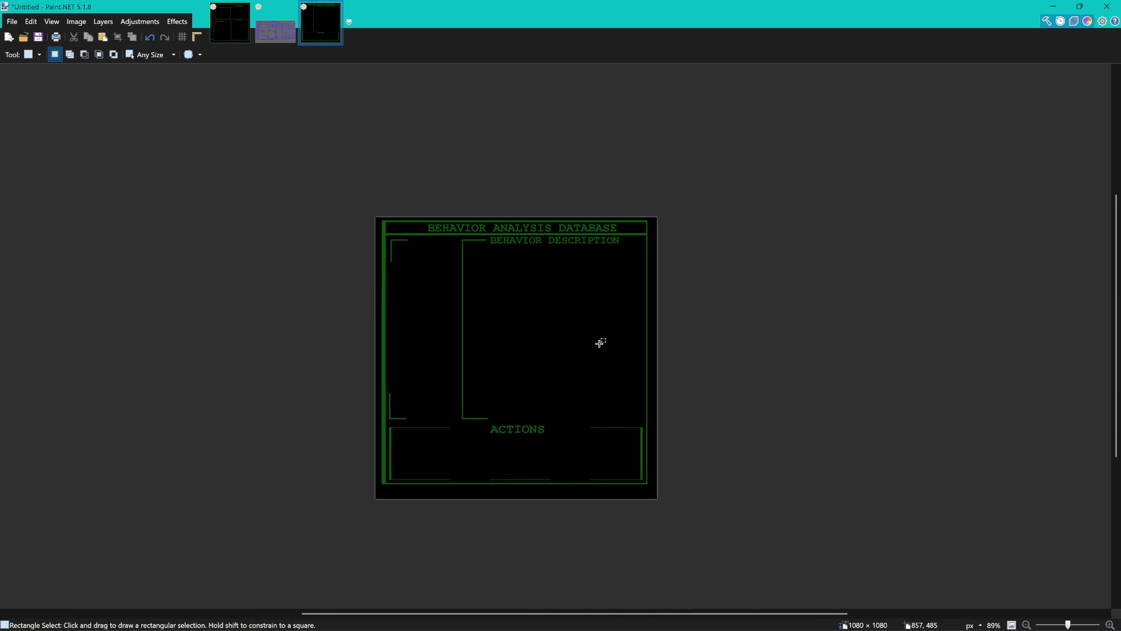
pyautogui.scroll(2, 585, 345)
pyautogui.hscroll(-1, 607, 345)
pyautogui.scroll(1, 613, 336)
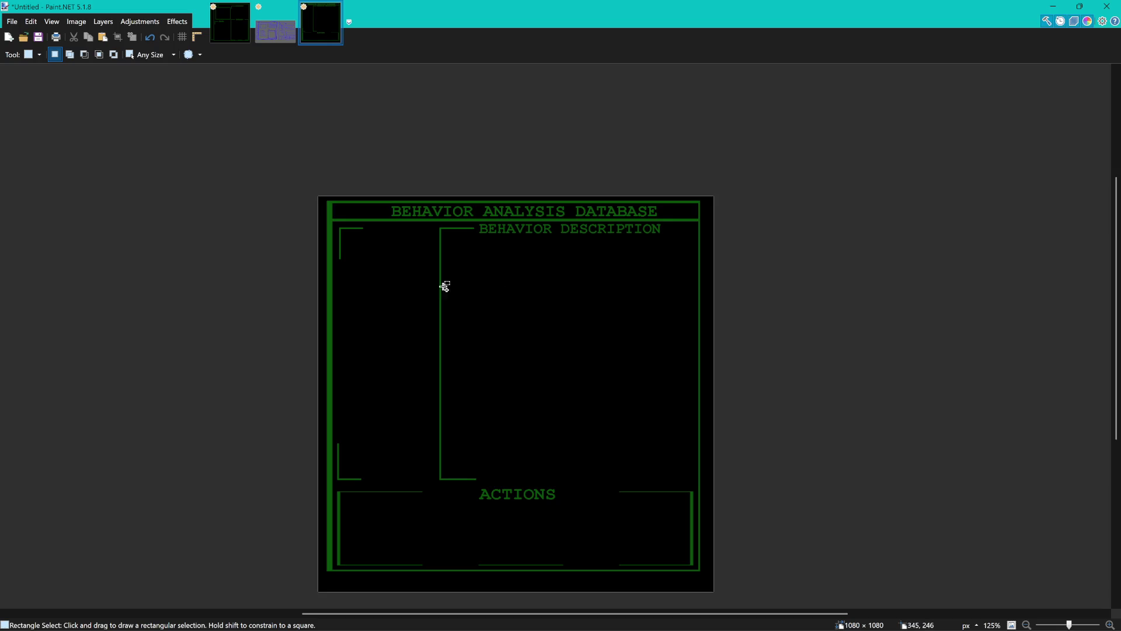
pyautogui.scroll(5, 408, 283)
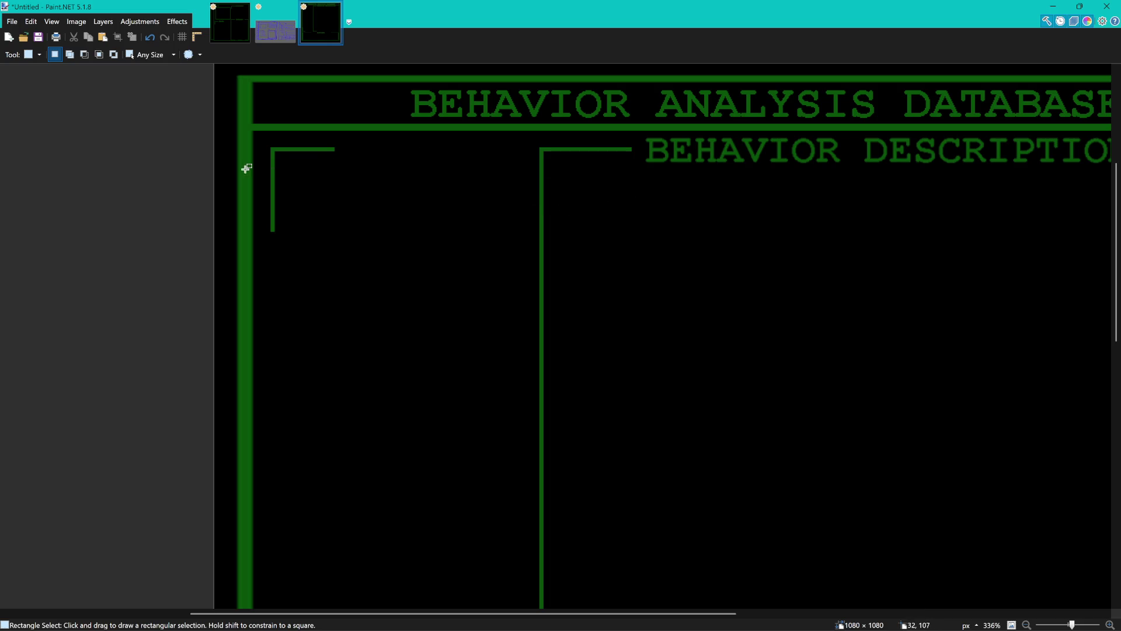
# Add the text 'HEADINGS' beside the left panel's corner bracket.
pyautogui.scroll(4, 618, 186)
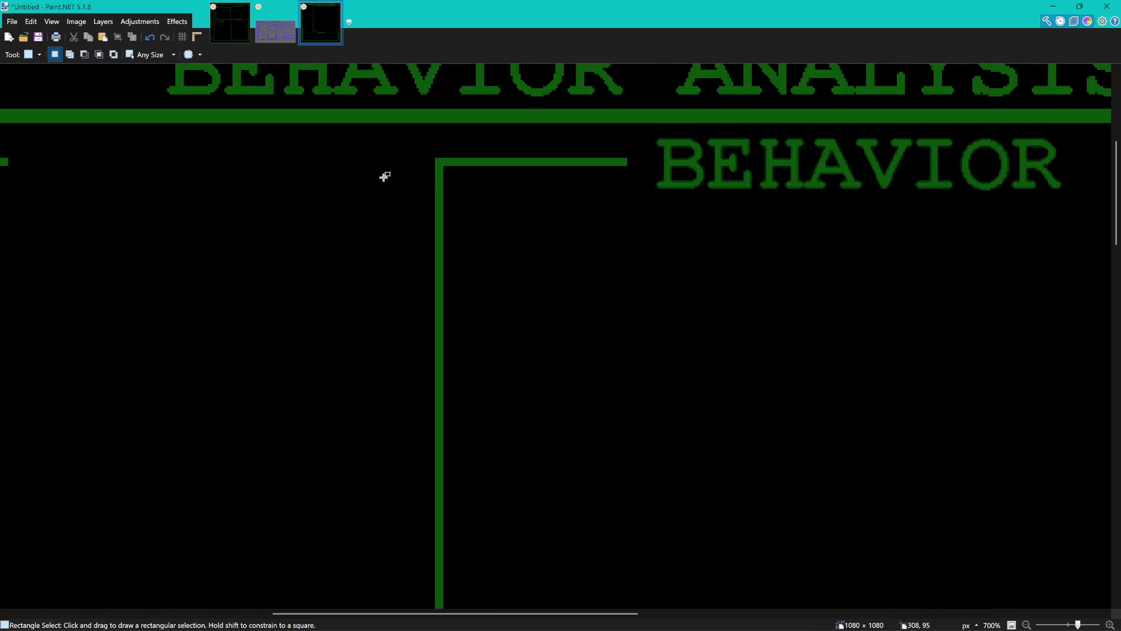
pyautogui.moveTo(666, 202); pyautogui.dragTo(629, 200)
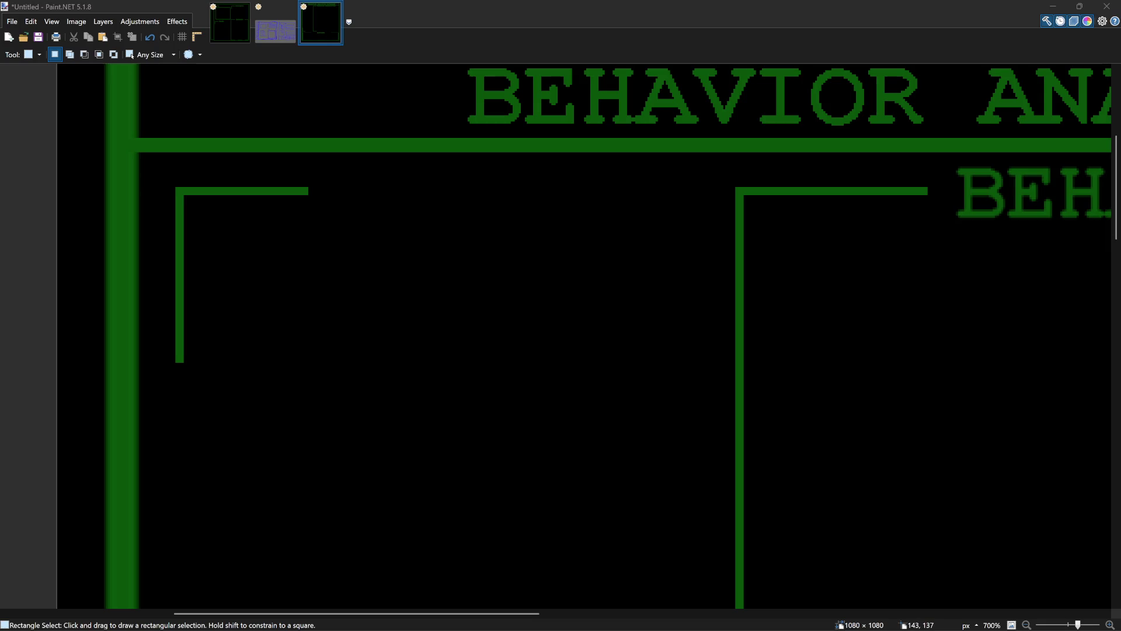
pyautogui.scroll(-4, 604, 390)
pyautogui.scroll(-3, 433, 272)
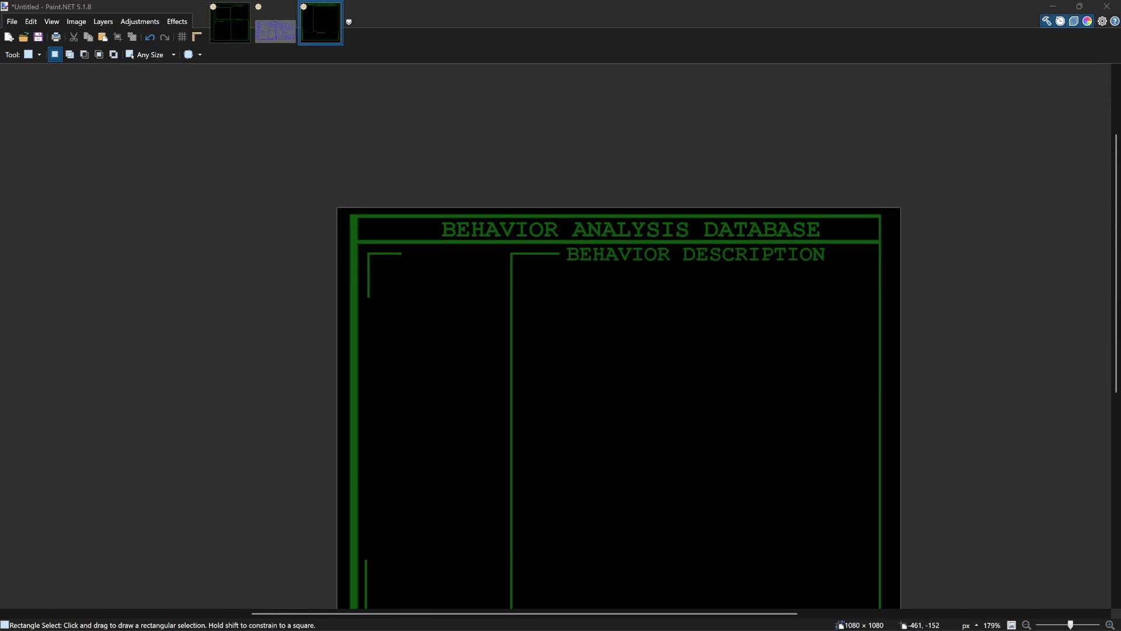
pyautogui.scroll(3, 458, 295)
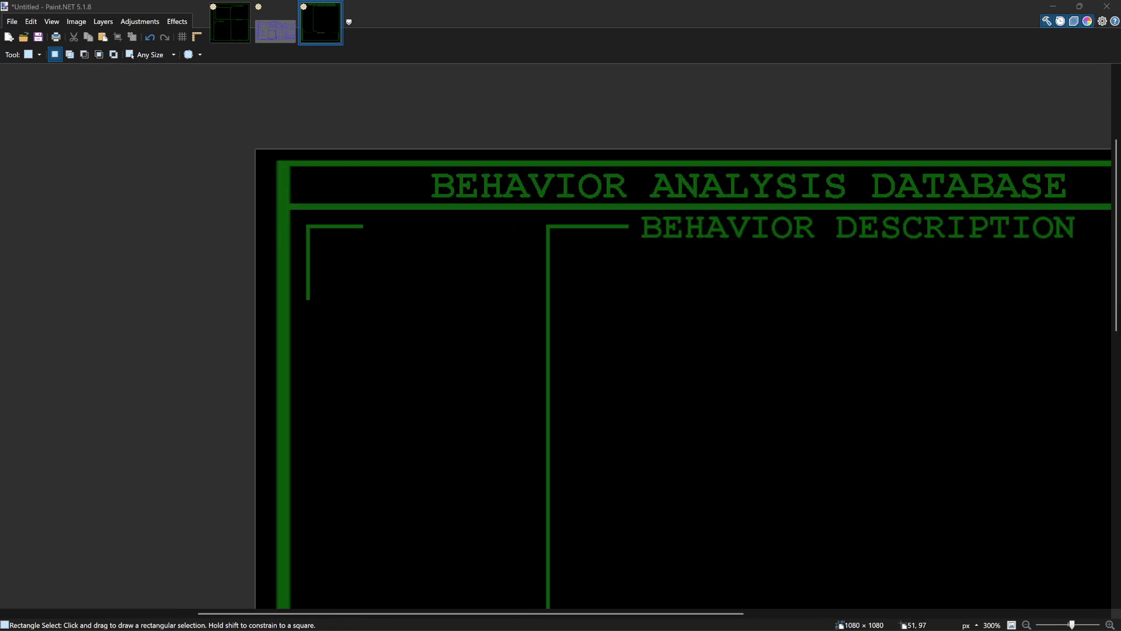
pyautogui.press('t')
pyautogui.click(371, 228)
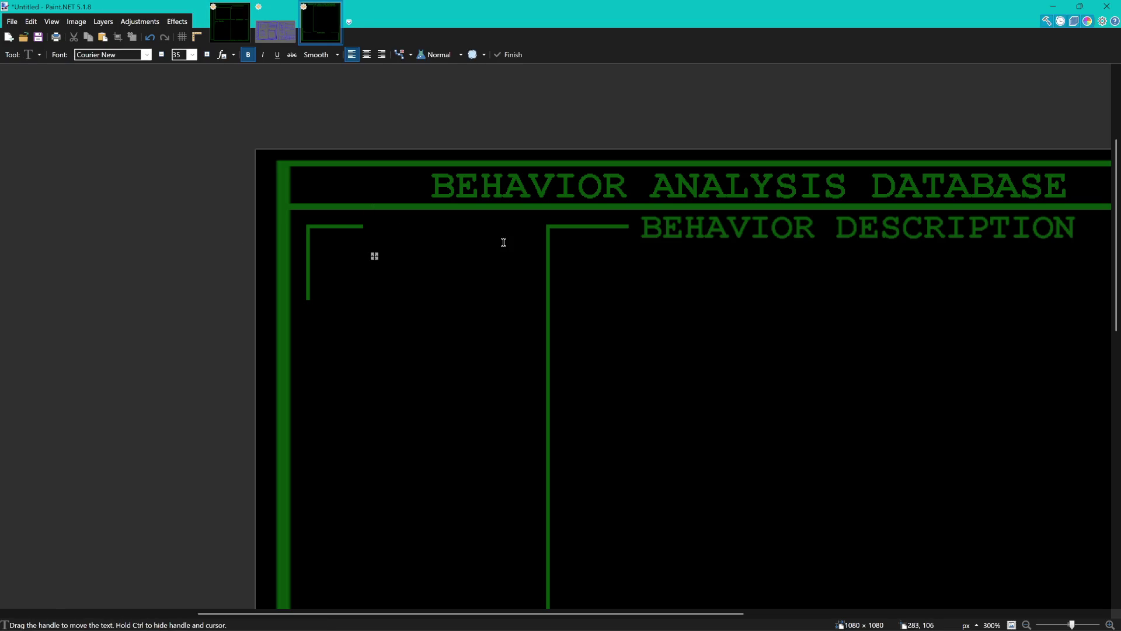
pyautogui.write('HEADING')
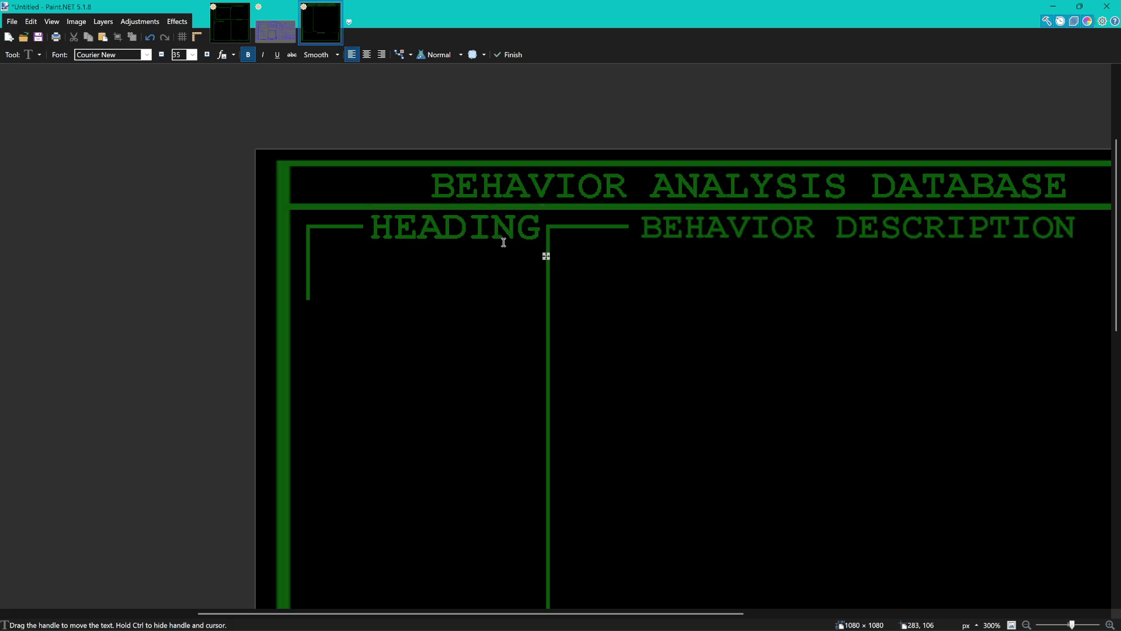
pyautogui.write('S')
# Reduce the HEADINGS text to size 27 and nudge it slightly left.
pyautogui.click(161, 54)
pyautogui.click(161, 55)
pyautogui.click(161, 55)
pyautogui.click(161, 54)
pyautogui.click(160, 54)
pyautogui.click(161, 54)
pyautogui.click(160, 55)
pyautogui.click(161, 55)
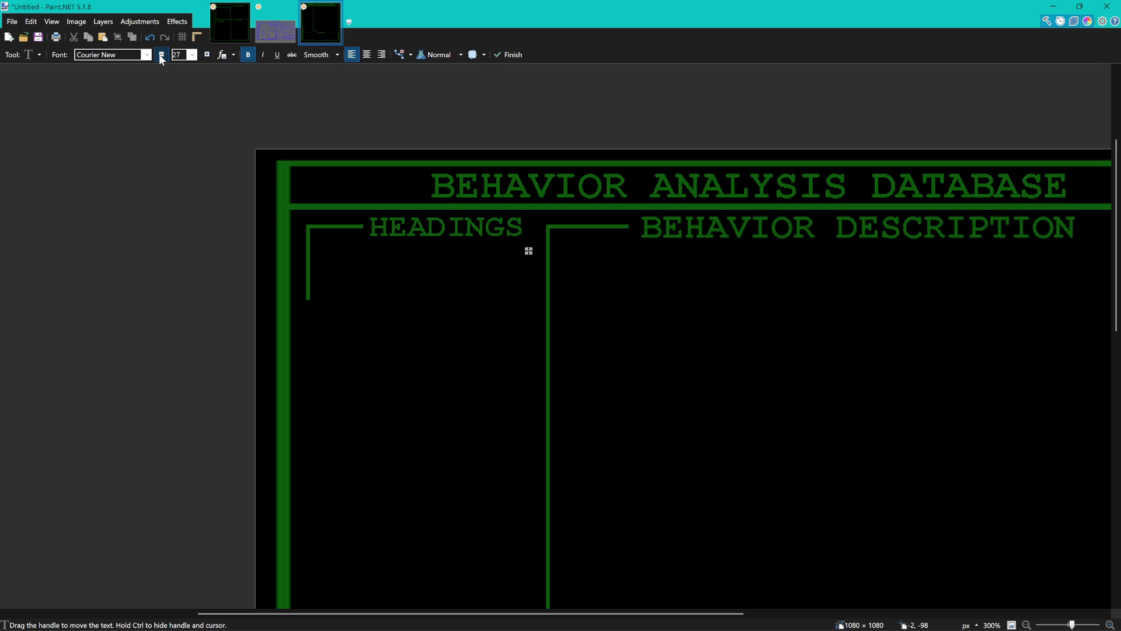
pyautogui.moveTo(528, 250); pyautogui.dragTo(529, 253)
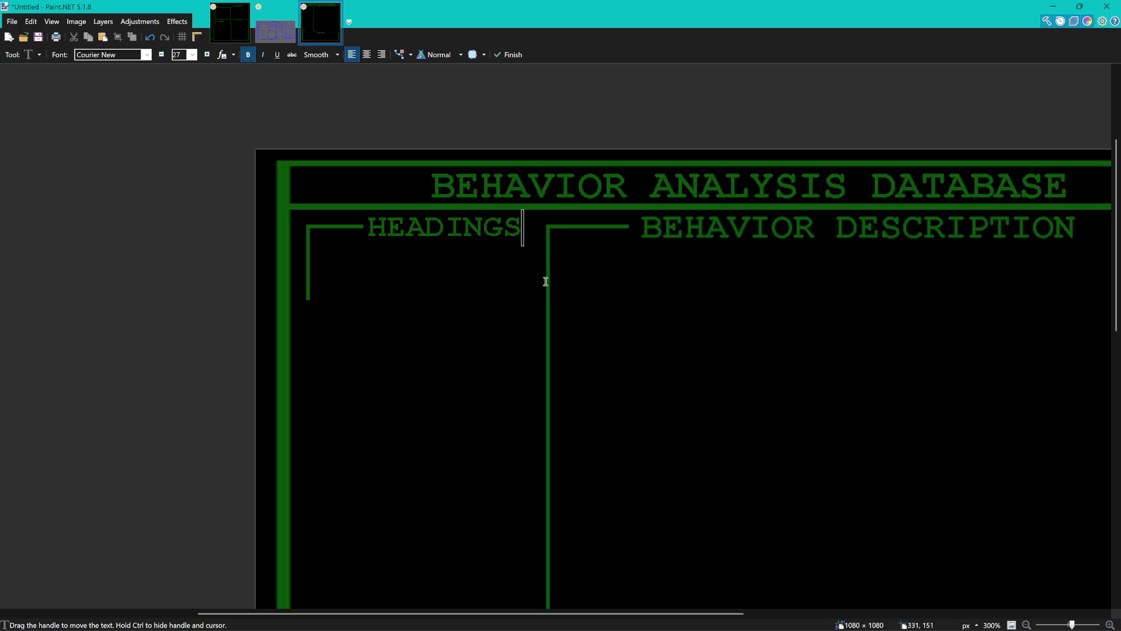
pyautogui.keyDown('ctrl'); pyautogui.scroll(-3, 543, 278); pyautogui.keyUp('ctrl')
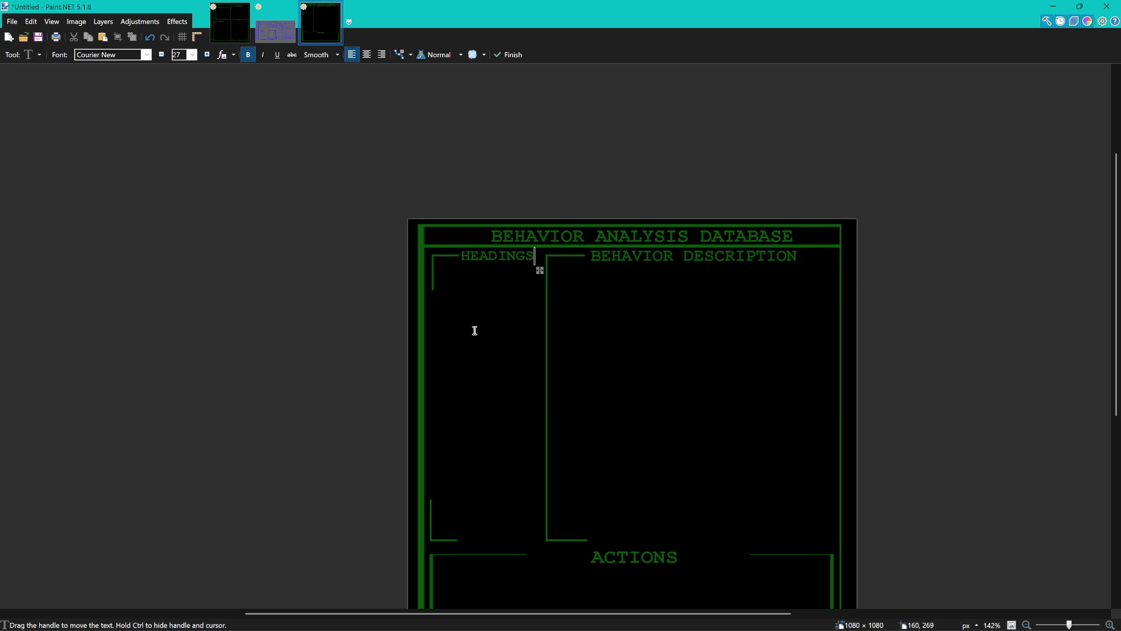
pyautogui.click(461, 255)
# Replace the label text with a freshly typed 'HEADINGS', correcting the final letter.
pyautogui.press('Delete')
pyautogui.press('Delete')
pyautogui.press('Delete')
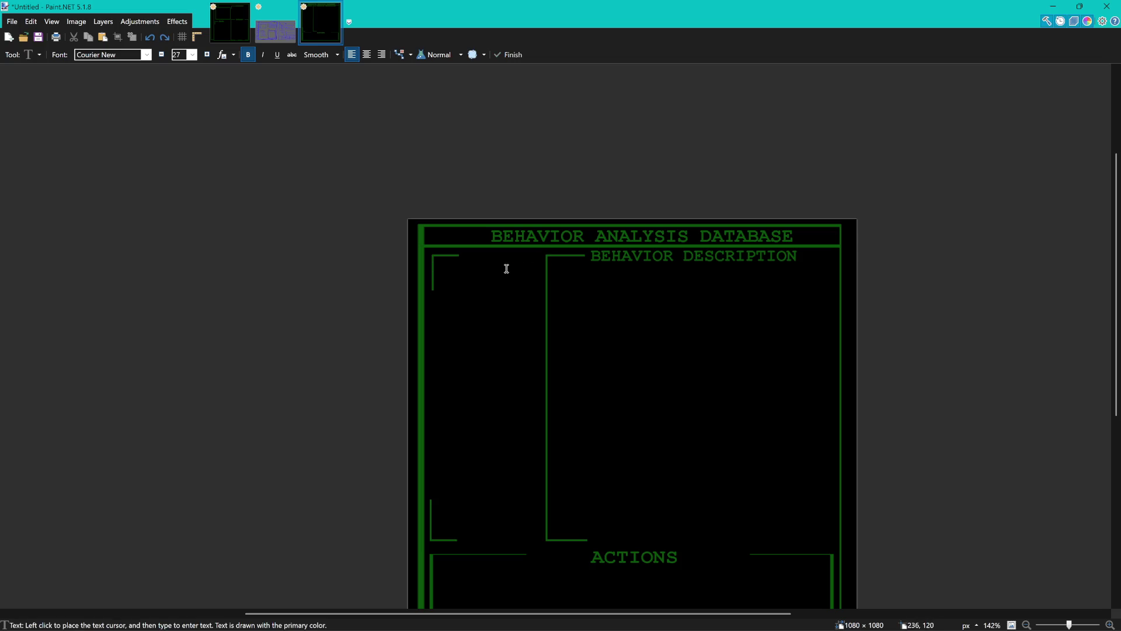
pyautogui.write('HEADINGE')
pyautogui.press('BackSpace')
pyautogui.write('S')
# Shift the HEADINGS label about 12 px left against its bracket.
pyautogui.scroll(3, 540, 268)
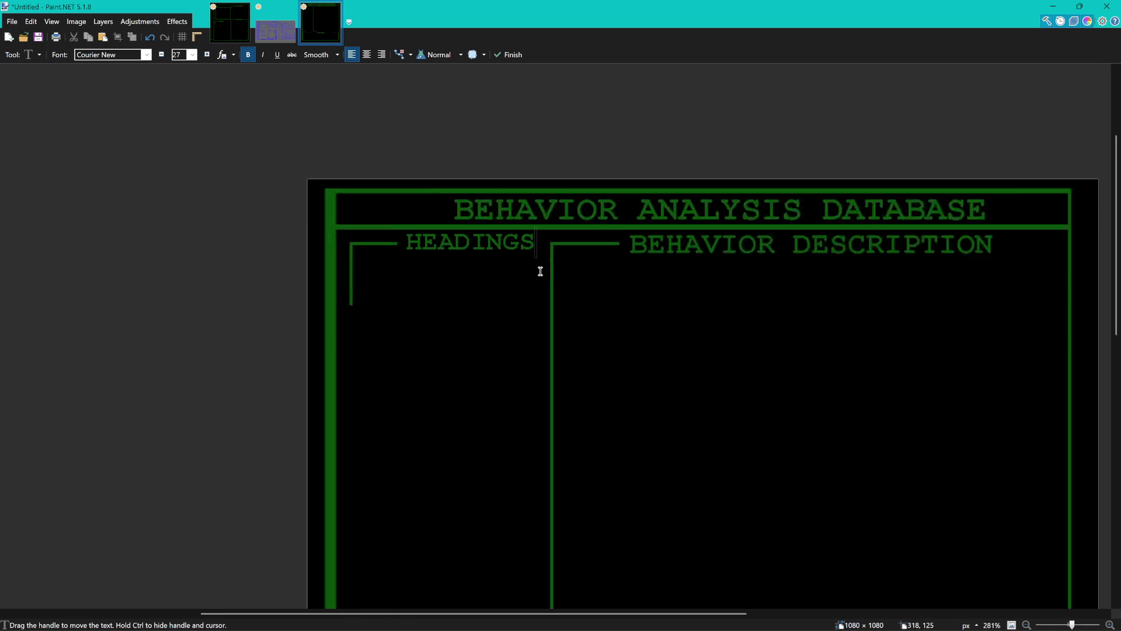
pyautogui.scroll(3, 540, 267)
pyautogui.moveTo(541, 257); pyautogui.dragTo(533, 258)
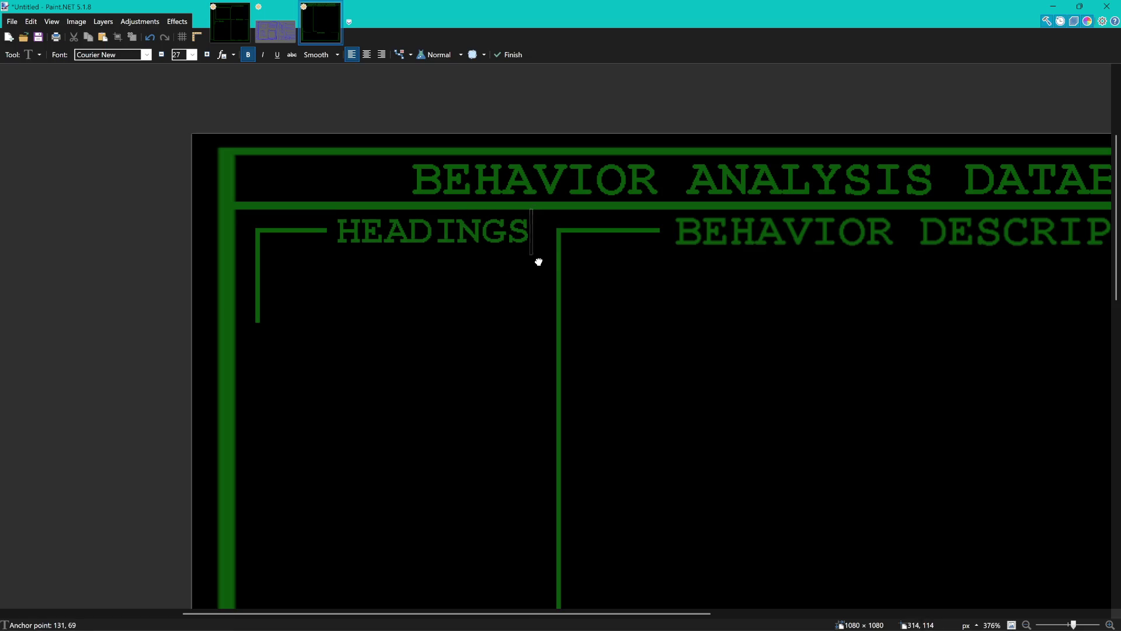
pyautogui.scroll(-2, 533, 258)
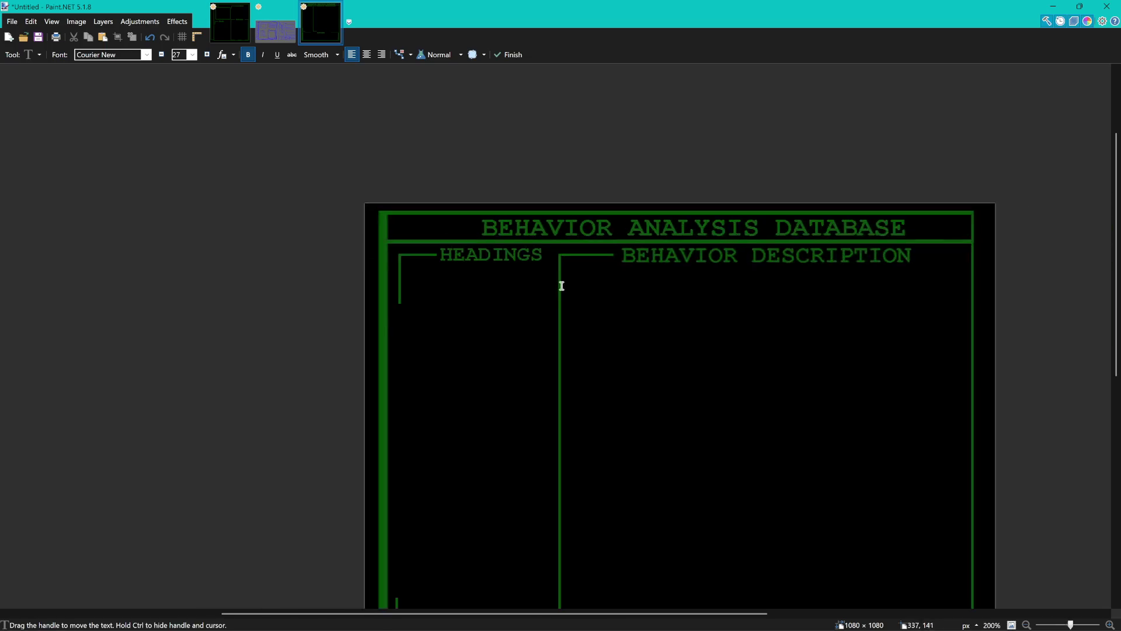
pyautogui.scroll(-2, 533, 258)
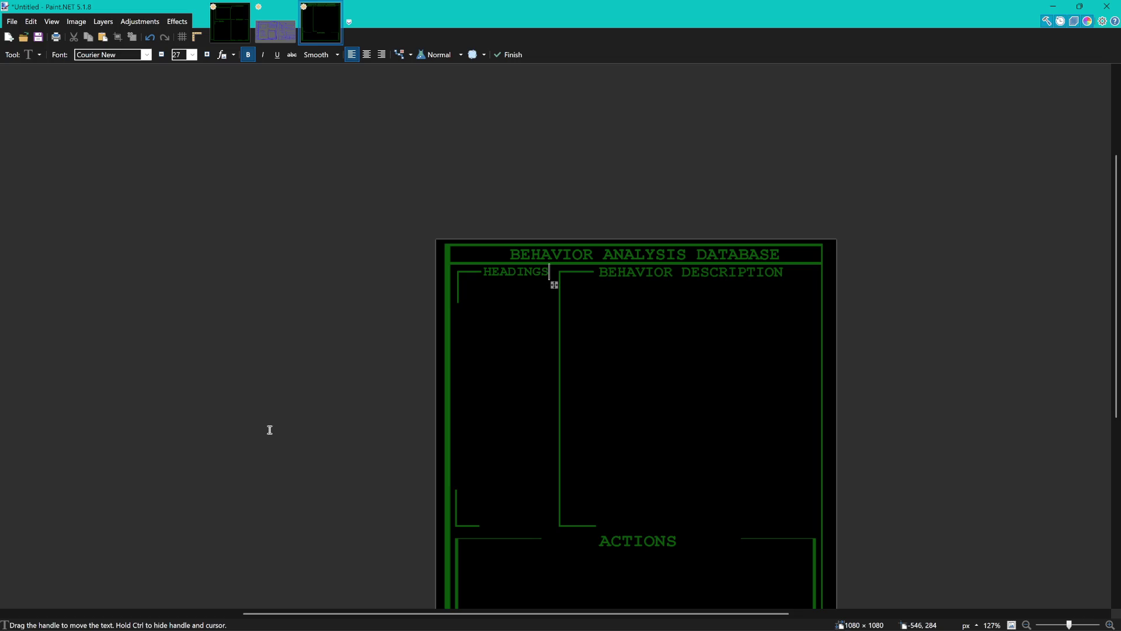
pyautogui.scroll(3, 558, 289)
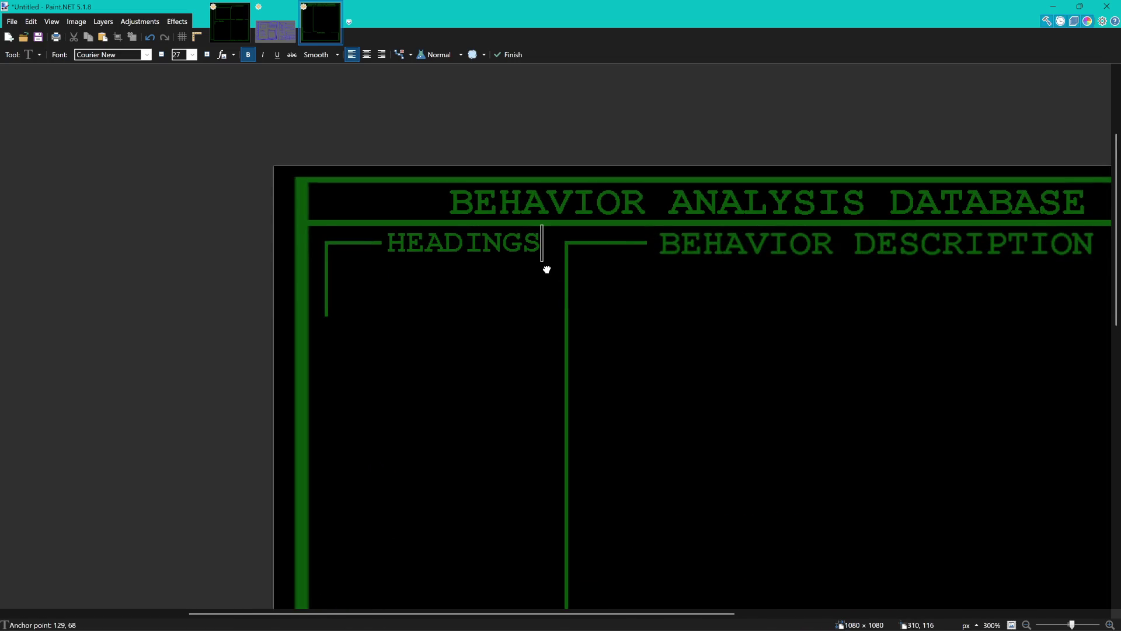
# Move the HEADINGS label slightly left and down to line up with BEHAVIOR DESCRIPTION.
pyautogui.moveTo(547, 270); pyautogui.dragTo(545, 269)
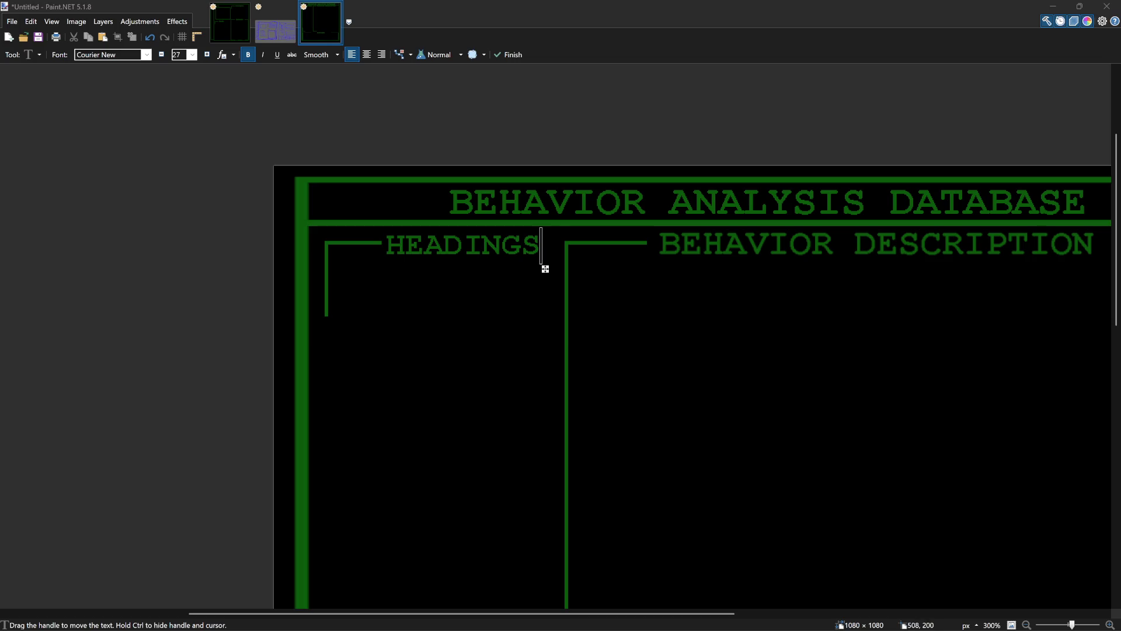
pyautogui.scroll(-1, 632, 306)
pyautogui.scroll(-2, 635, 303)
pyautogui.scroll(-1, 634, 303)
pyautogui.scroll(1, 777, 389)
pyautogui.scroll(1, 717, 328)
pyautogui.scroll(-1, 717, 328)
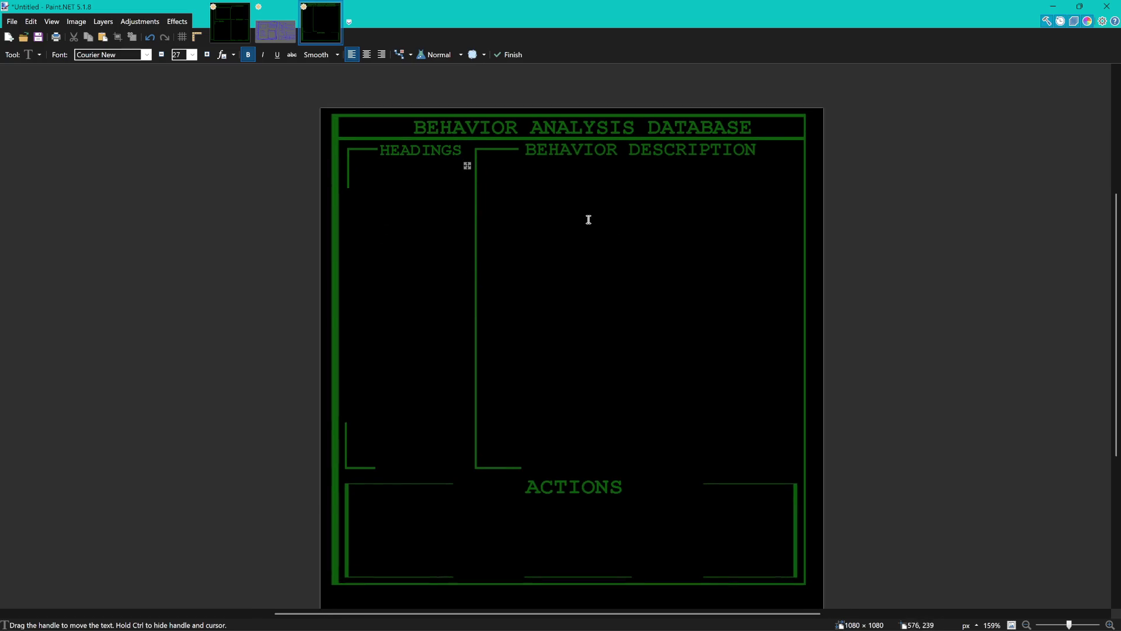
pyautogui.scroll(2, 496, 190)
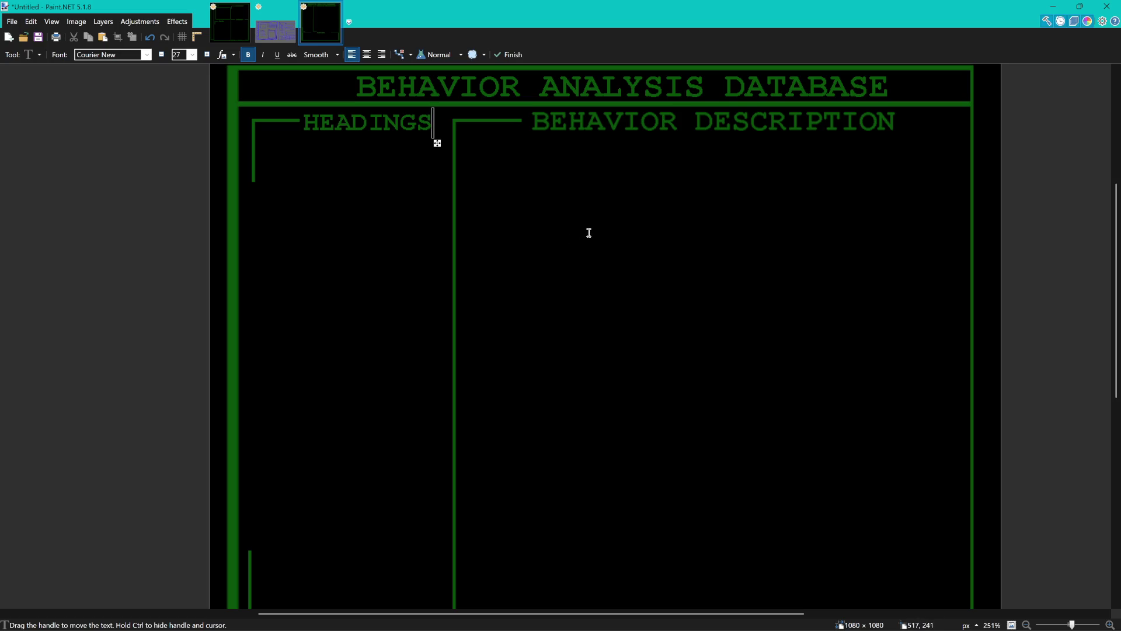
# Check the HEADINGS alignment up close, then commit the text with Rectangle Select.
pyautogui.moveTo(551, 240); pyautogui.dragTo(593, 254)
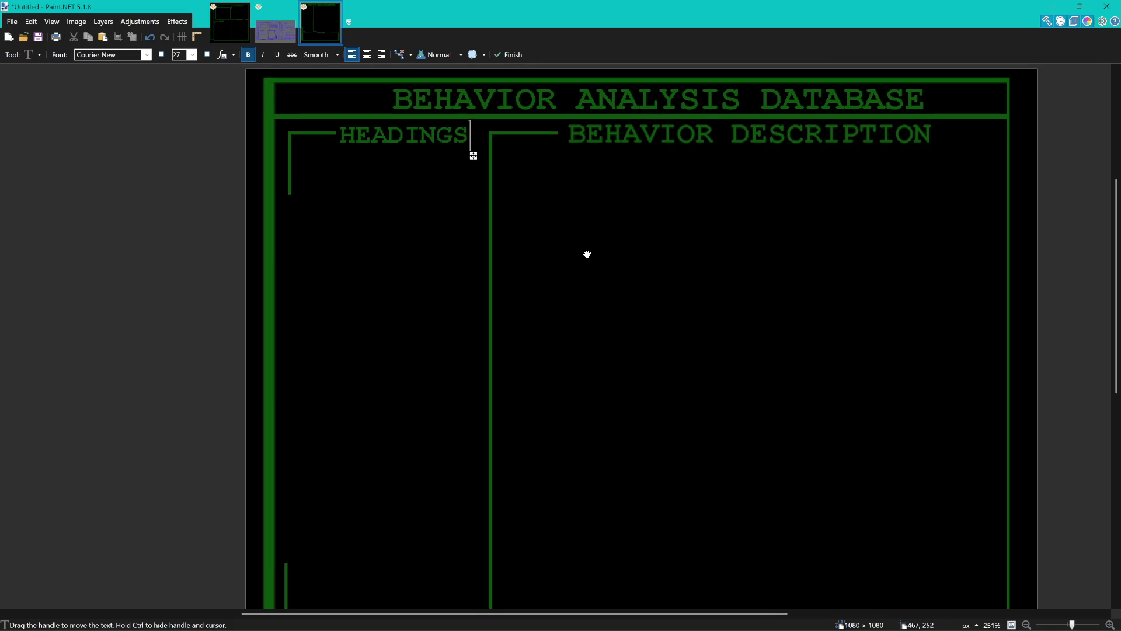
pyautogui.moveTo(589, 253); pyautogui.dragTo(584, 251)
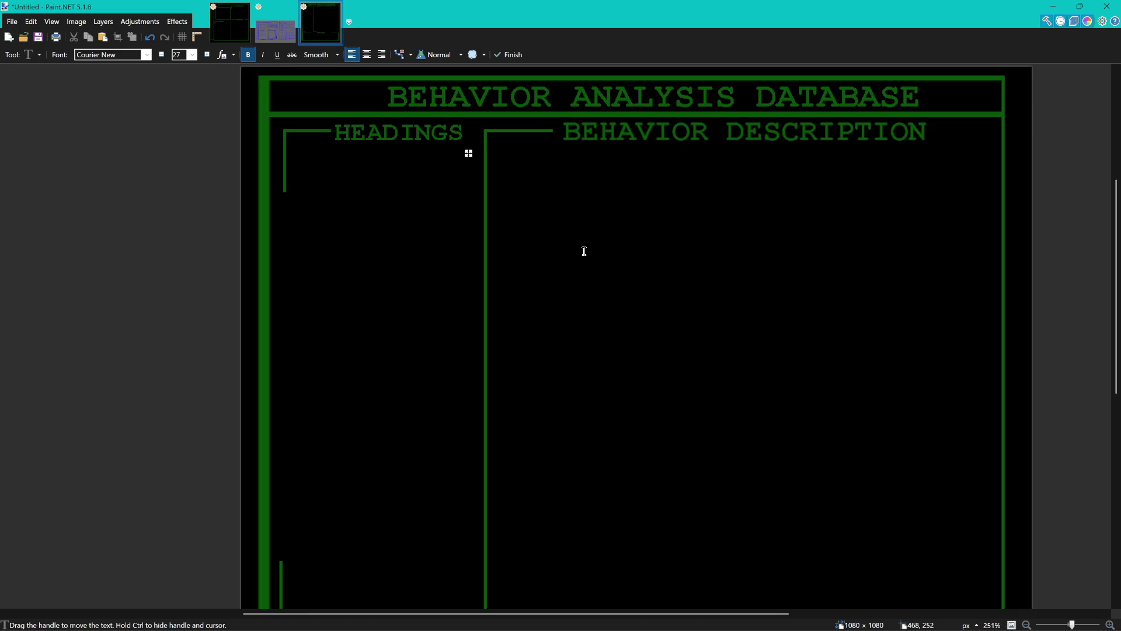
pyautogui.scroll(-3, 584, 251)
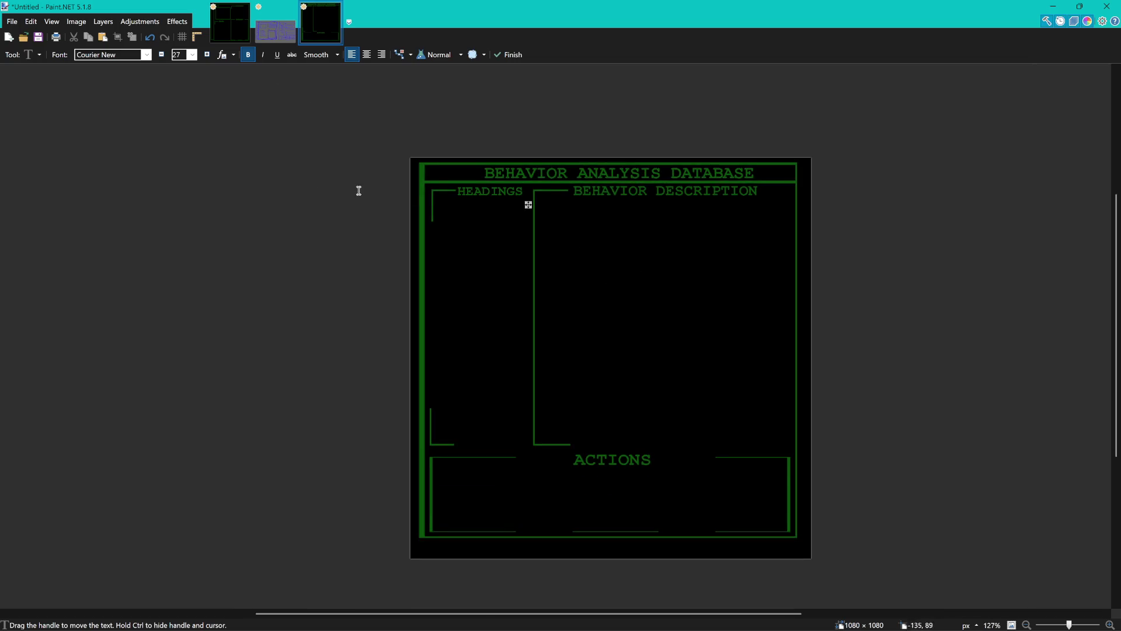
pyautogui.press('Escape')
pyautogui.press('s')
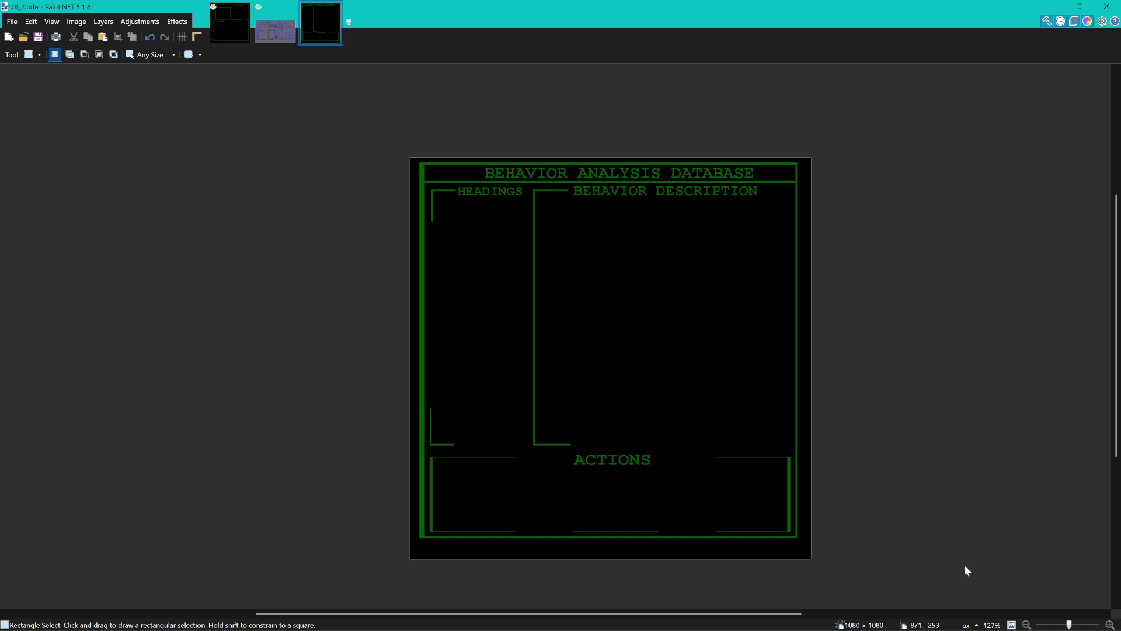
# Redo, then undo the stray vertical line over BEHAVIOR.
pyautogui.hotkey('ctrl', 'y')
pyautogui.hotkey('ctrl', 'z')
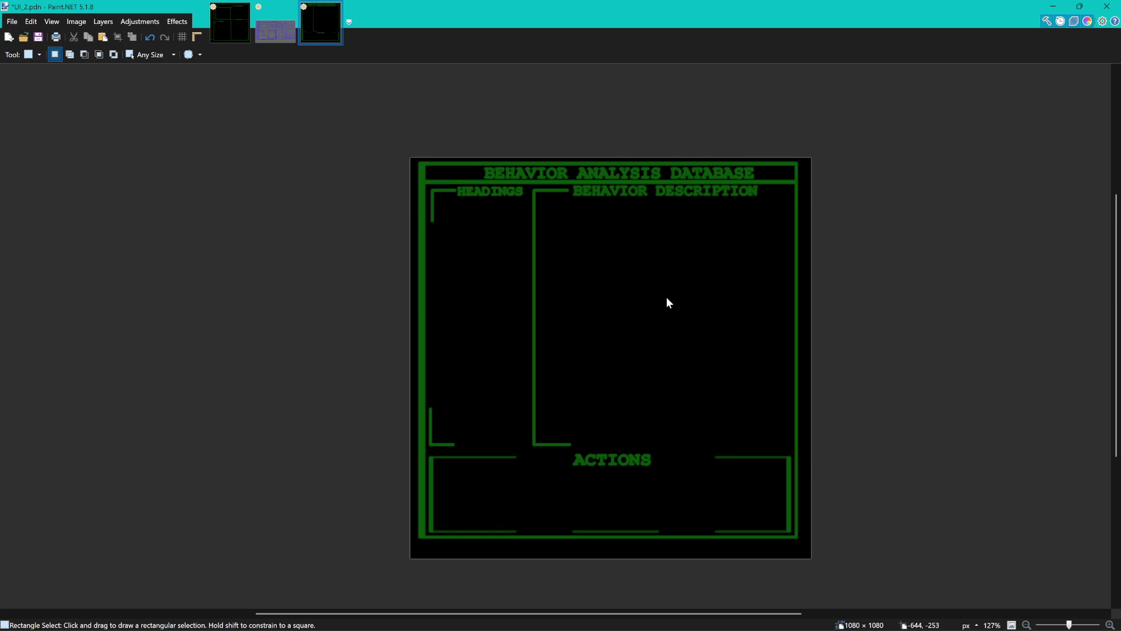
# Undo the trial glow effect to restore the plain thin green lines.
pyautogui.hotkey('ctrl', 'z')
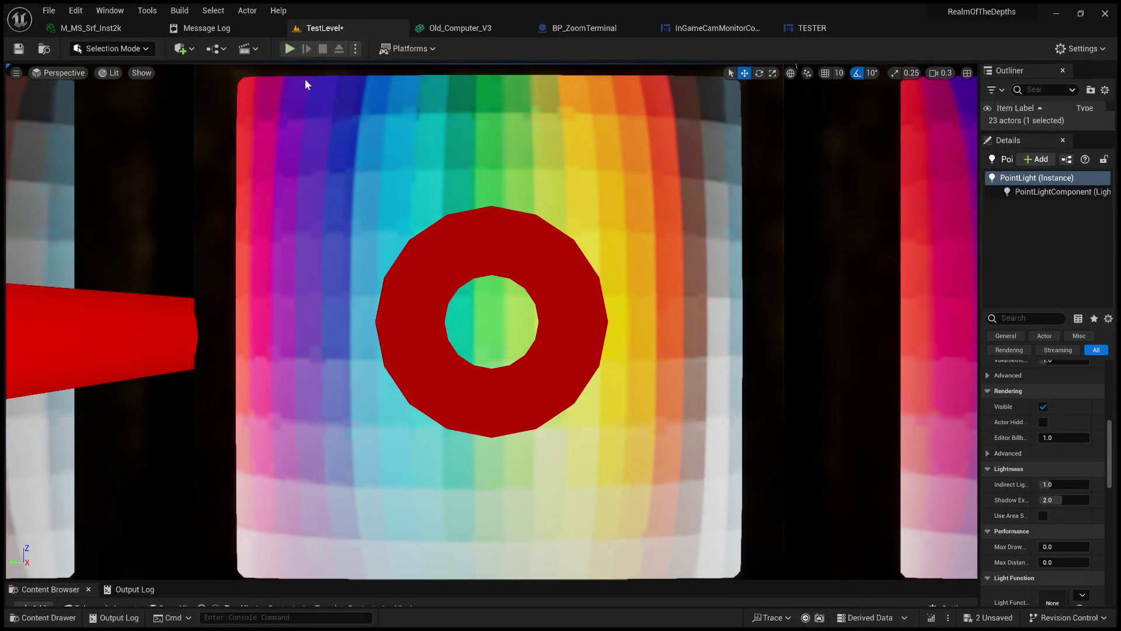
# Play TestLevel, cycle the terminal carousel forward and back to MARI, then leave the close-up.
pyautogui.click(291, 50)
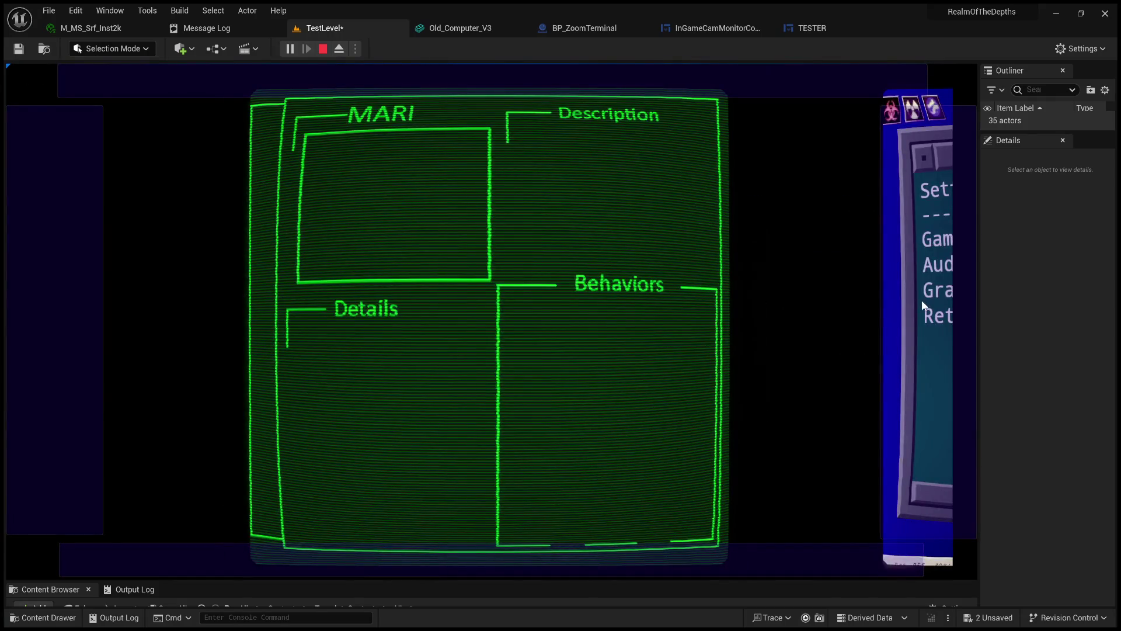
pyautogui.click(929, 300)
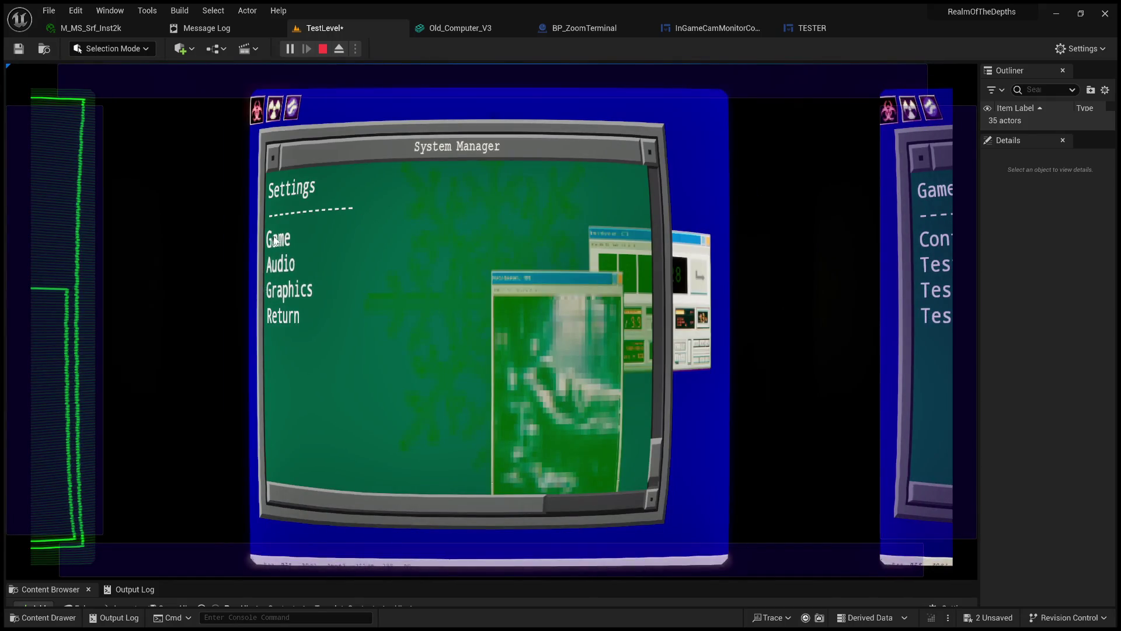
pyautogui.click(93, 257)
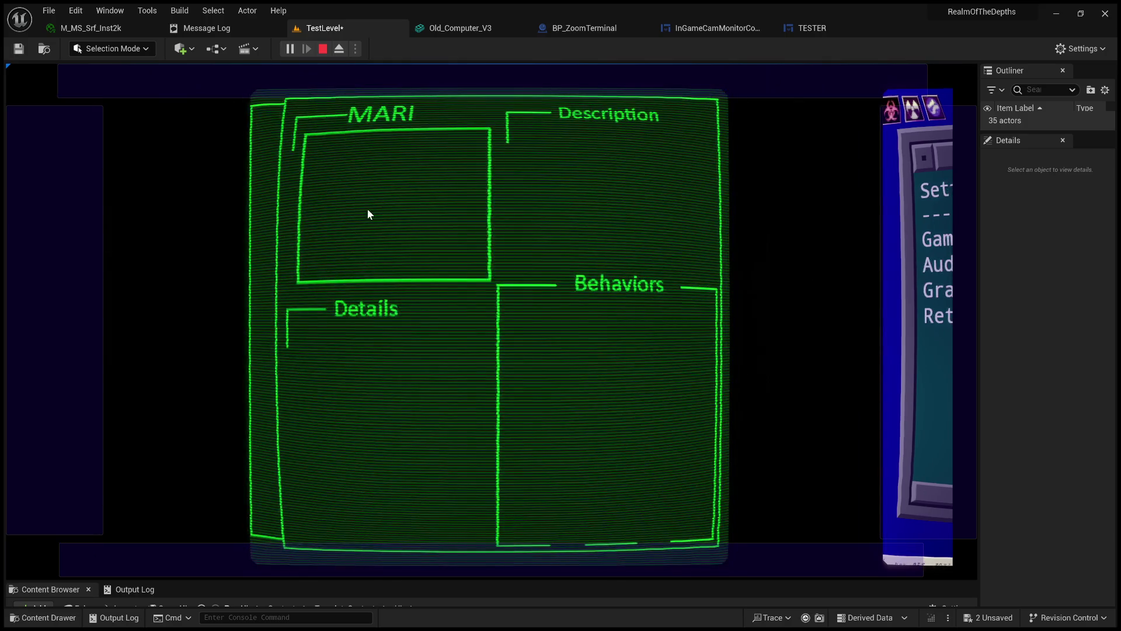
pyautogui.click(423, 293)
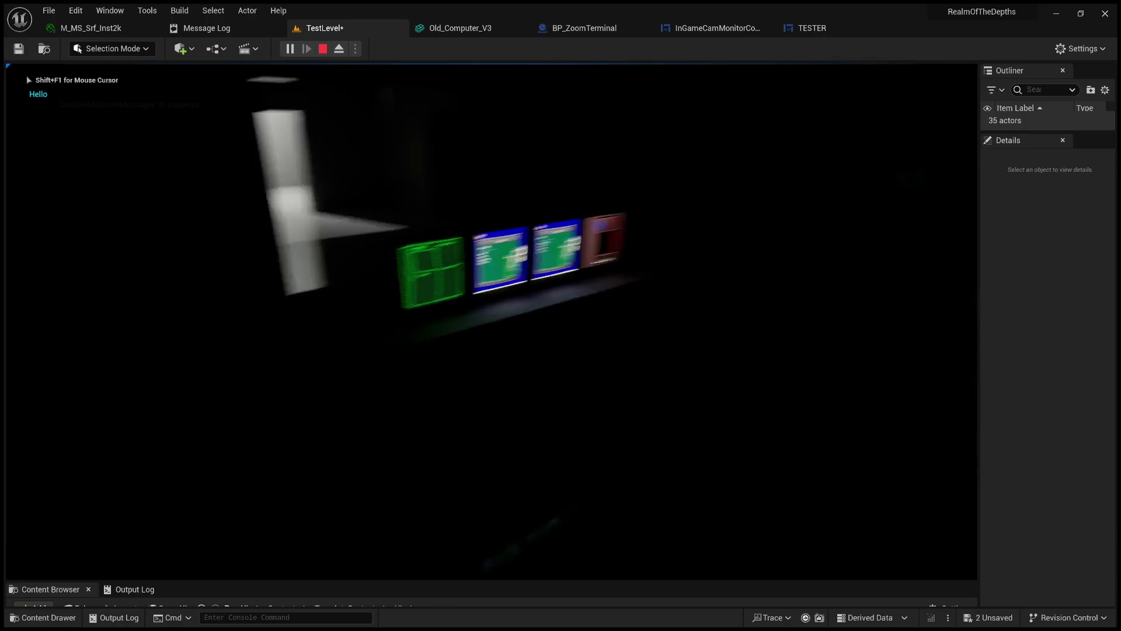
# Move the game camera toward and away from the monitors, then stop the play session.
pyautogui.press('w')
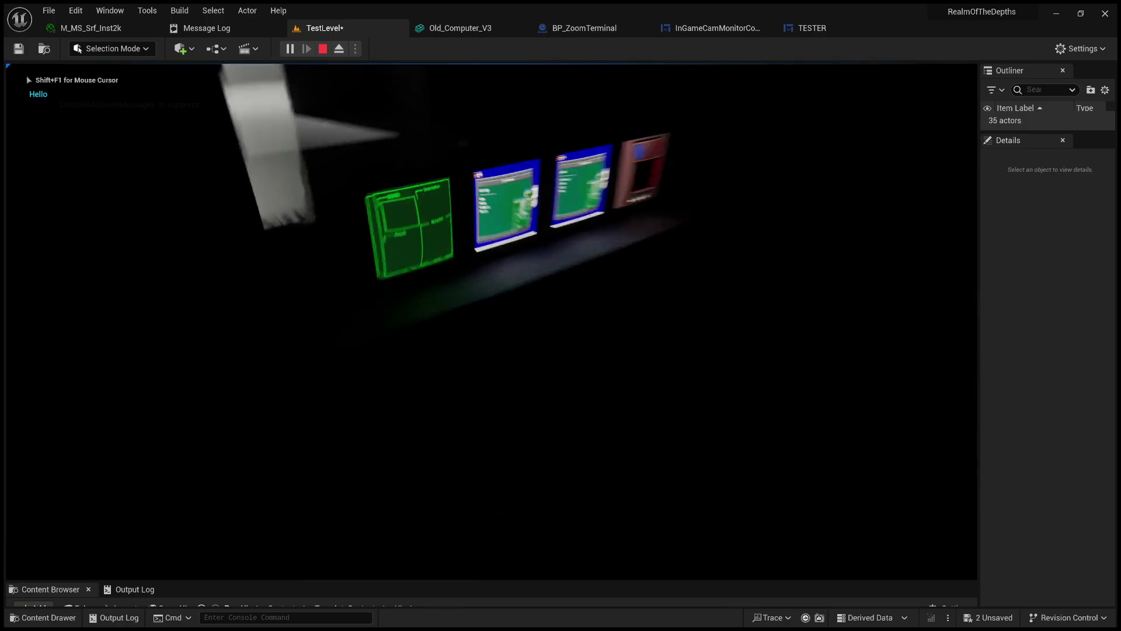
pyautogui.press('s')
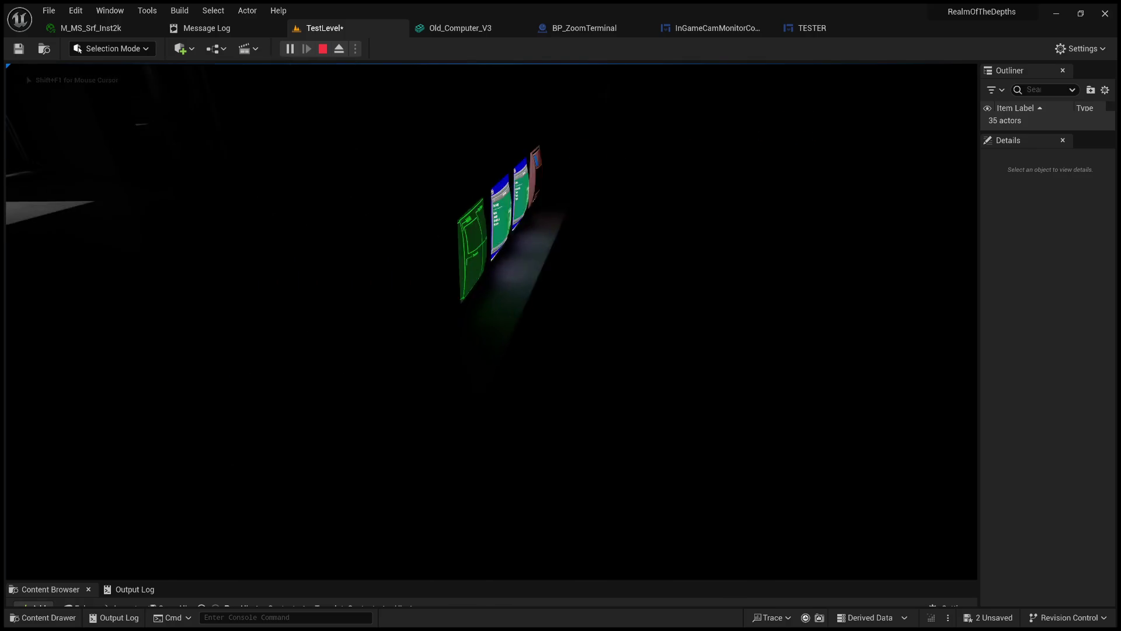
pyautogui.press('Escape')
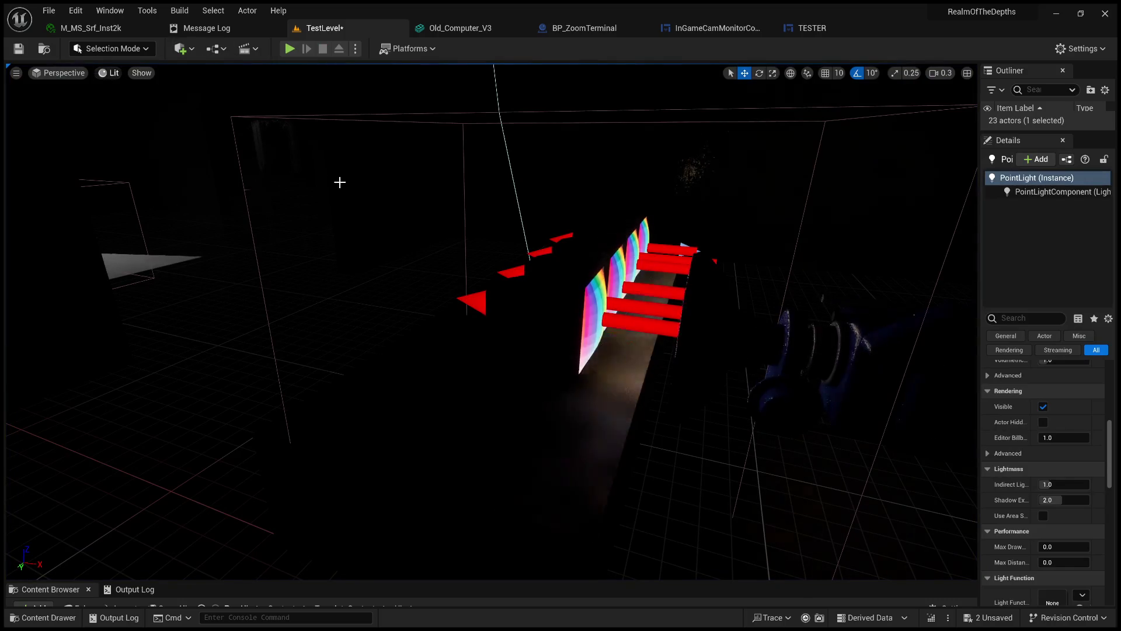
# Fly the viewport into the room and select the BP_ZoomTerminal2 monitor group.
pyautogui.moveTo(346, 180); pyautogui.dragTo(374, 193)
pyautogui.moveTo(491, 321); pyautogui.dragTo(444, 350)
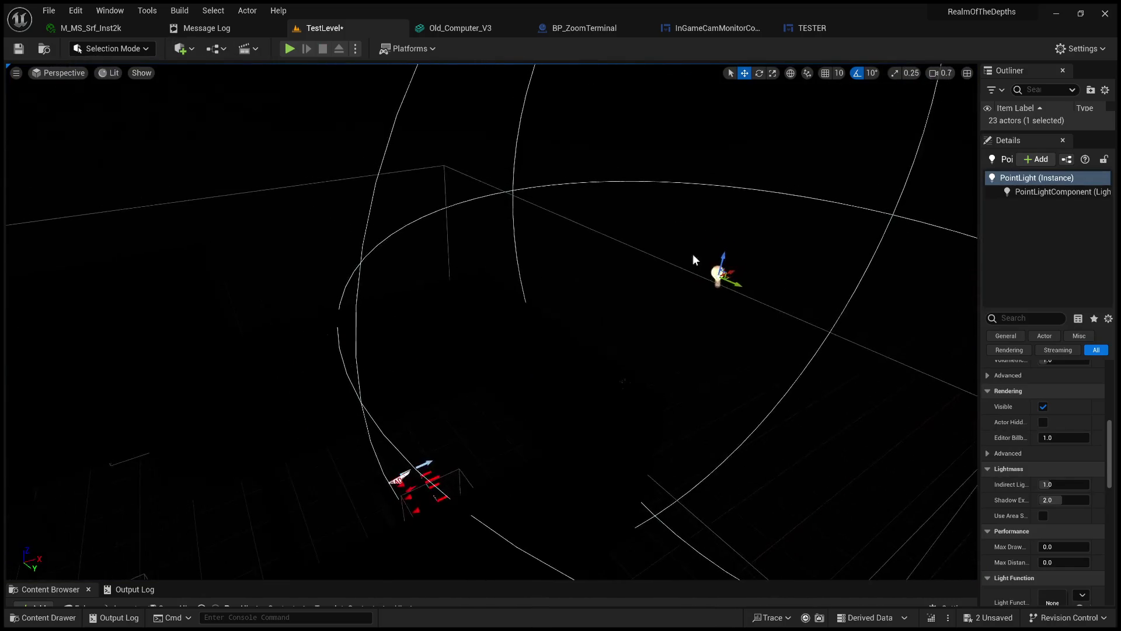
pyautogui.moveTo(427, 404); pyautogui.dragTo(426, 350)
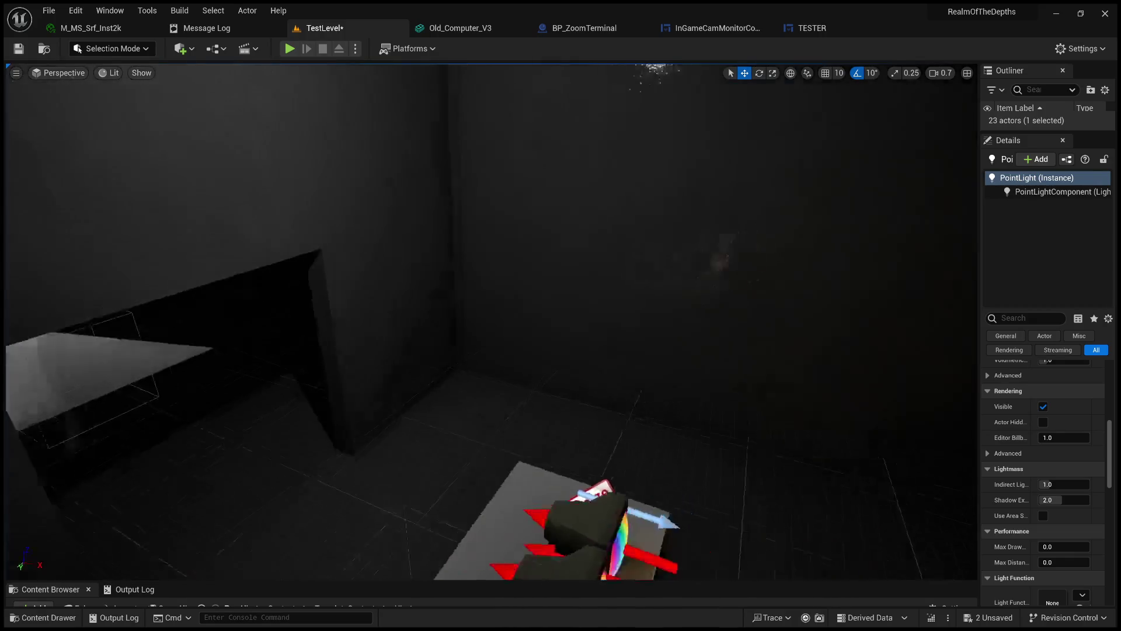
pyautogui.moveTo(491, 321)
pyautogui.mouseDown()
pyautogui.moveTo(500, 443)
pyautogui.moveTo(491, 350)
pyautogui.moveTo(490, 409)
pyautogui.moveTo(470, 461)
pyautogui.mouseUp()
pyautogui.scroll(-2, 491, 322)
pyautogui.scroll(2, 491, 321)
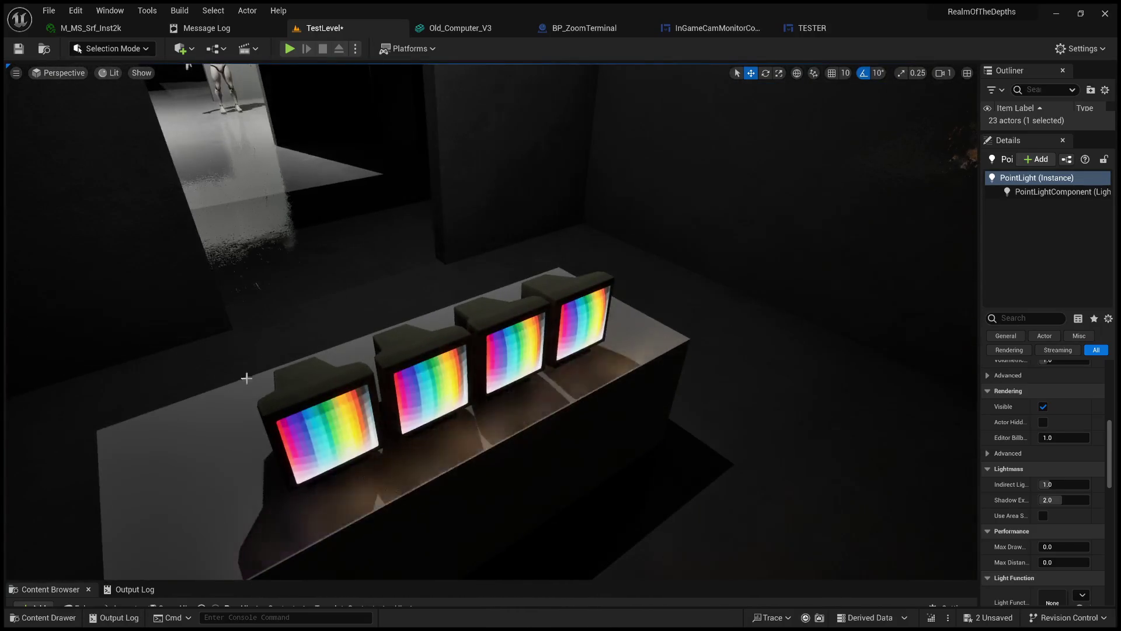
pyautogui.click(384, 393)
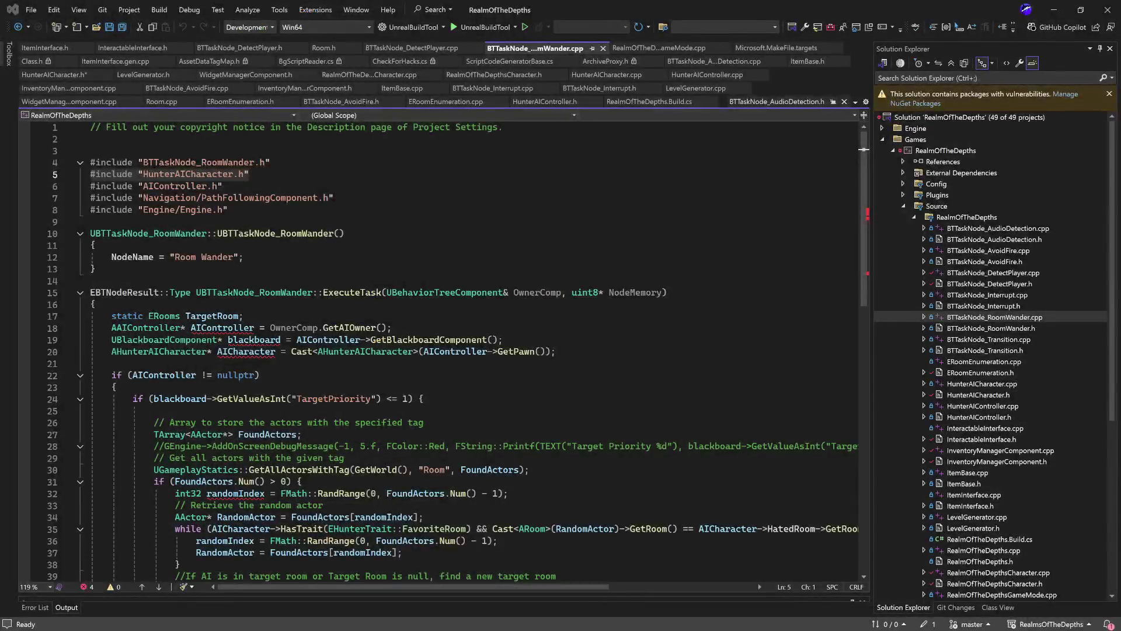
# Open ERoomEnumeration.cpp and ItemInterface.cpp in the code editor, then minimise Visual Studio.
pyautogui.doubleClick(999, 362)
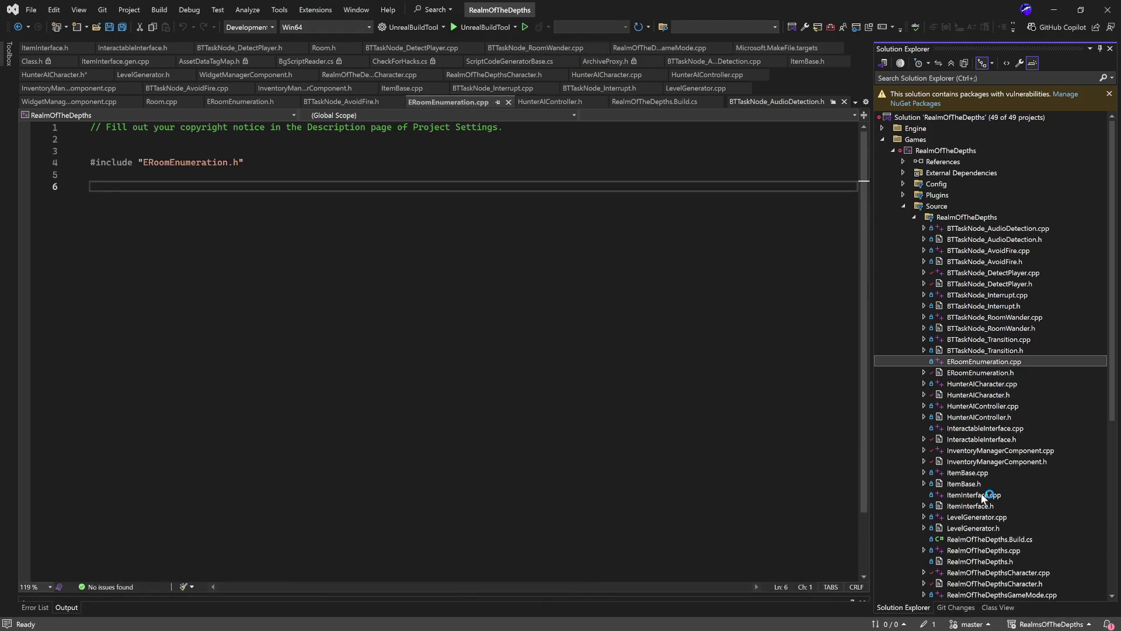
pyautogui.scroll(-1, 1001, 477)
pyautogui.doubleClick(996, 461)
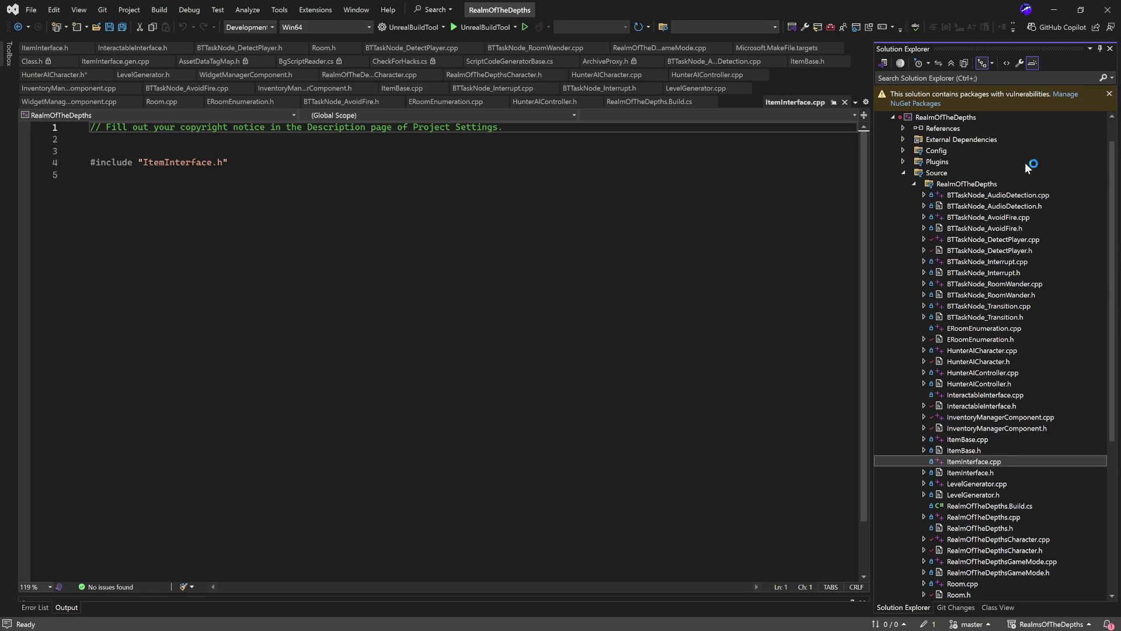
pyautogui.click(1058, 11)
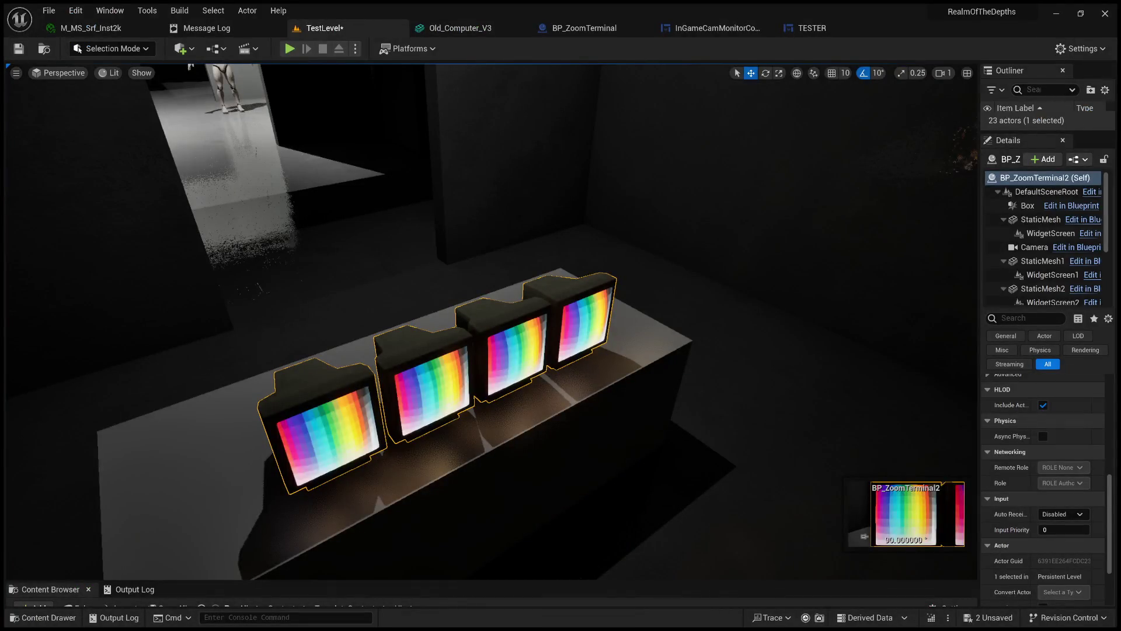
# Select the cube table under the monitors, frame it and orbit around it.
pyautogui.click(713, 391)
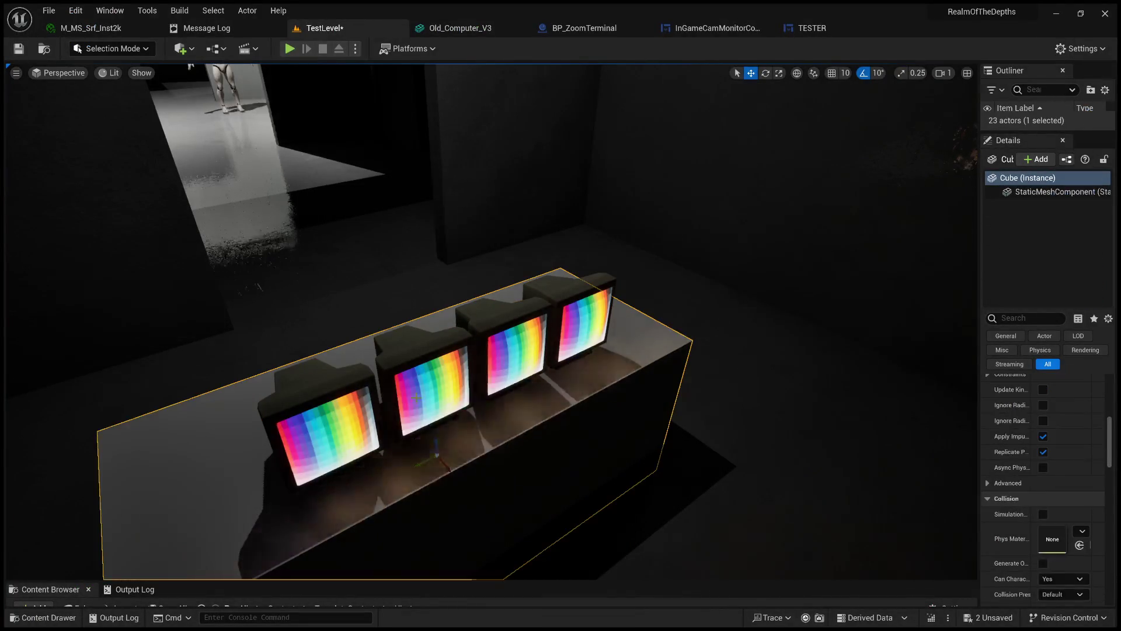
pyautogui.press('f')
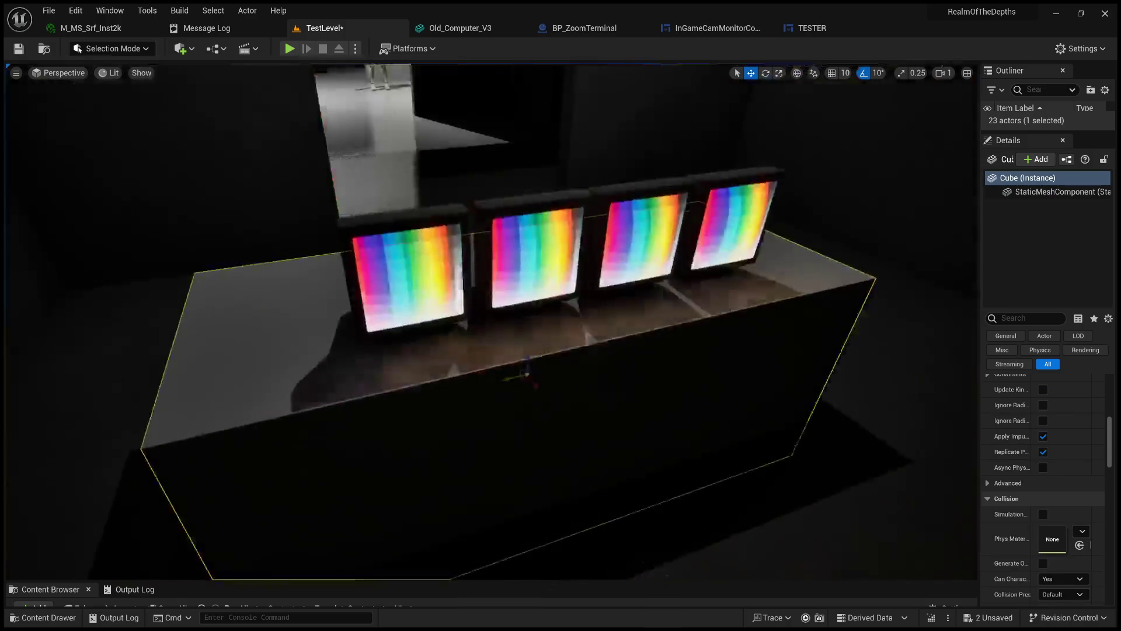
pyautogui.moveTo(490, 350)
pyautogui.mouseDown()
pyautogui.moveTo(444, 344)
pyautogui.moveTo(444, 327)
pyautogui.moveTo(467, 327)
pyautogui.moveTo(444, 327)
pyautogui.mouseUp()
pyautogui.scroll(-1, 490, 322)
pyautogui.scroll(-1, 491, 321)
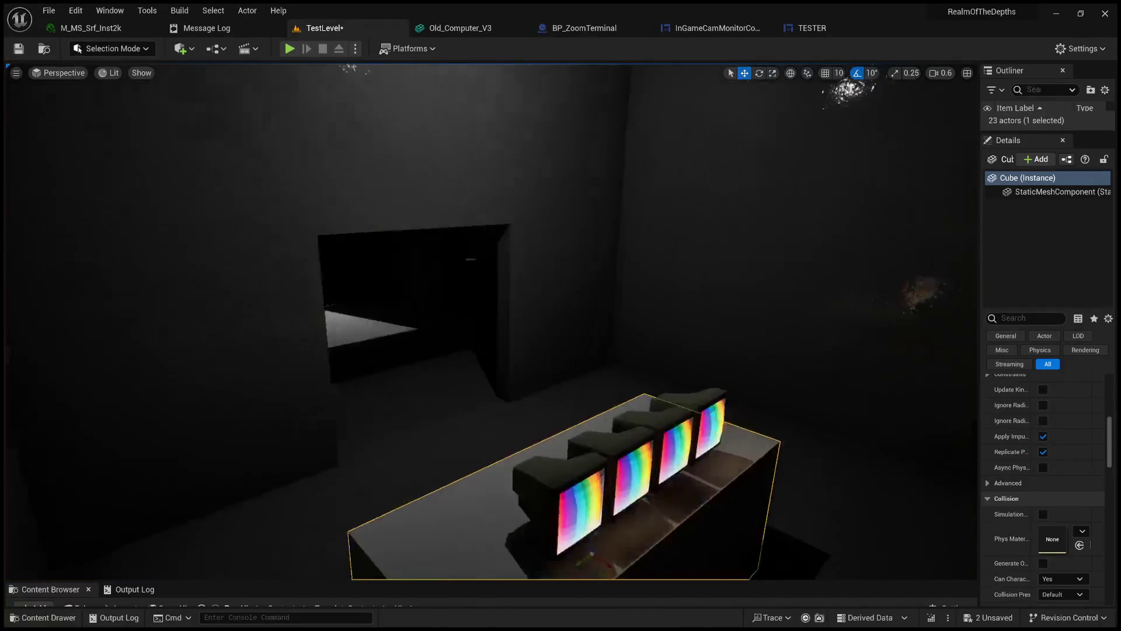
pyautogui.scroll(1, 491, 321)
# Recentre on the table cube from a low close view and save TestLevel.
pyautogui.press('f')
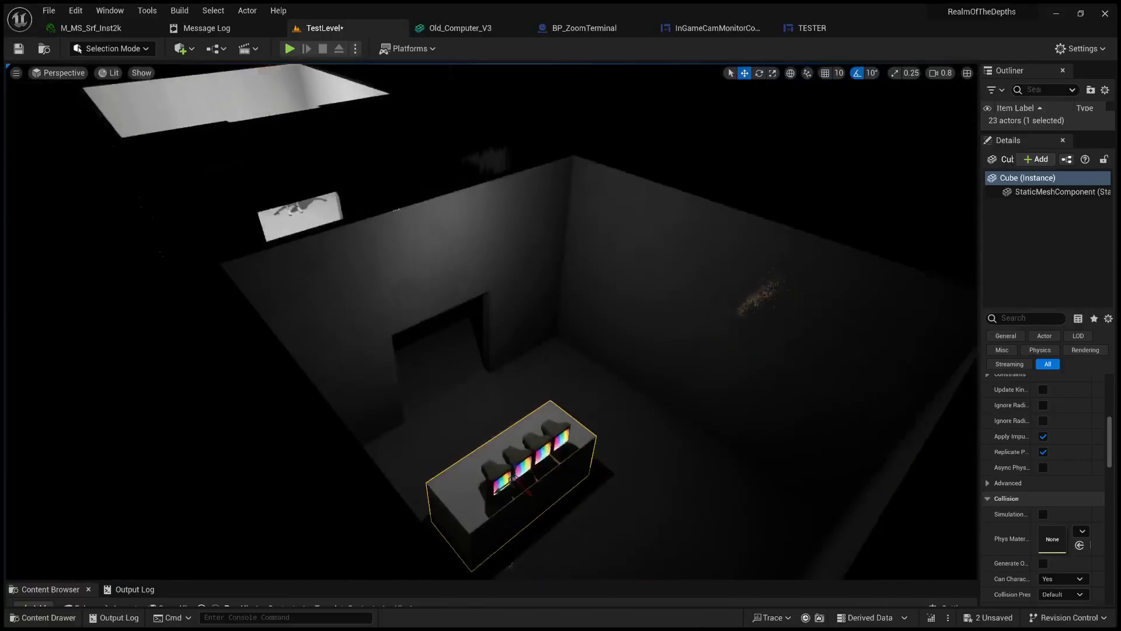
pyautogui.moveTo(491, 321)
pyautogui.mouseDown()
pyautogui.moveTo(490, 263)
pyautogui.moveTo(448, 291)
pyautogui.mouseUp()
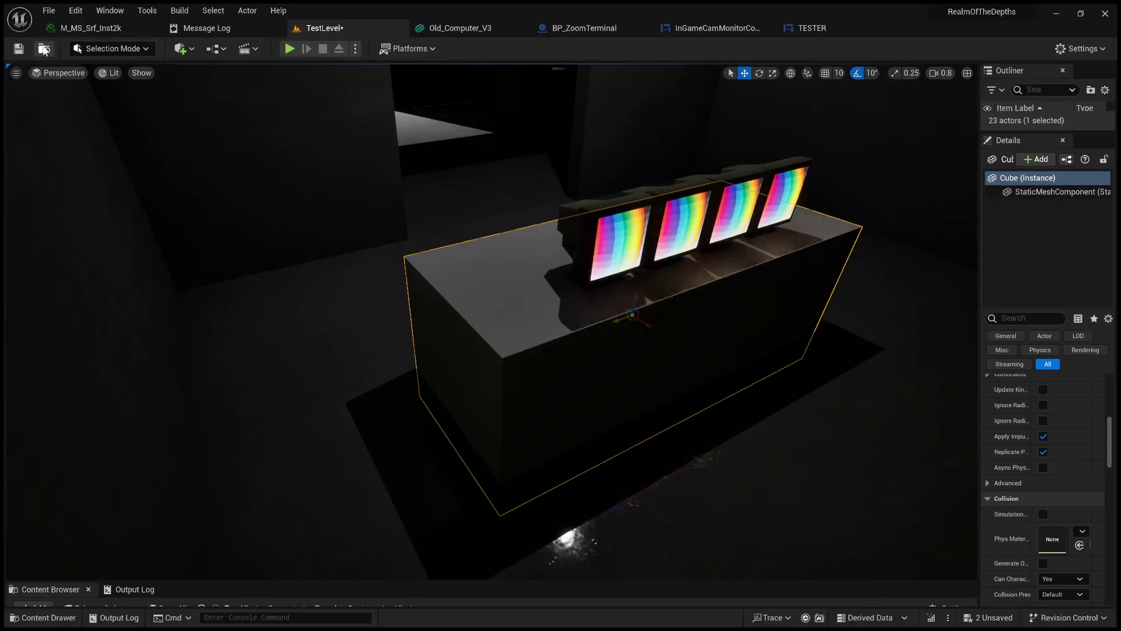
pyautogui.hotkey('ctrl', 's')
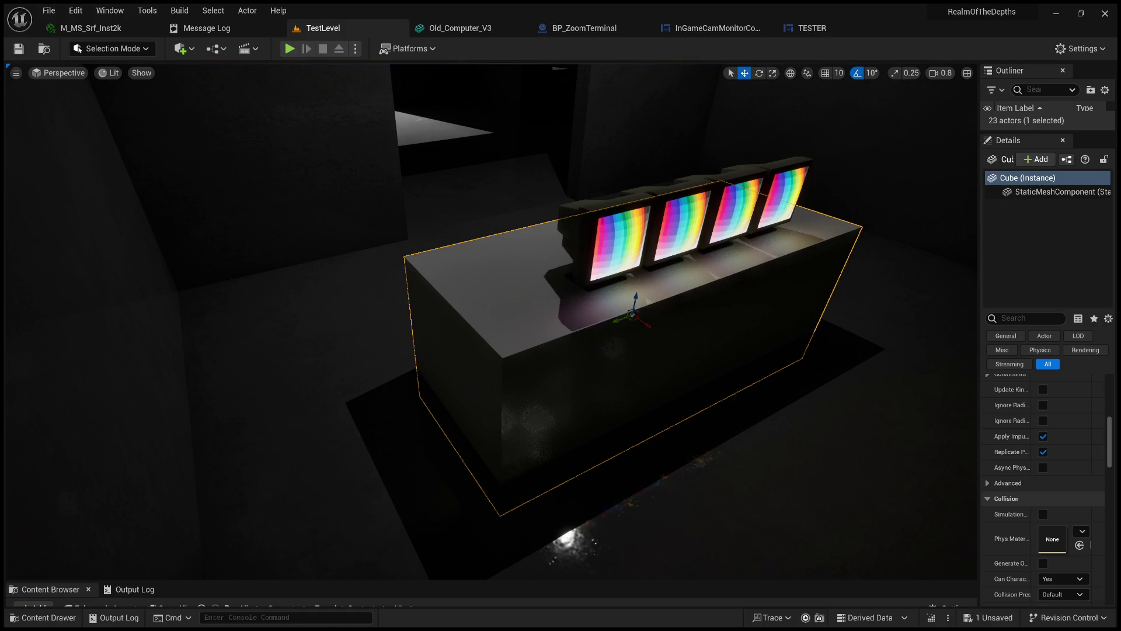
pyautogui.hotkey('alt', 'Tab')
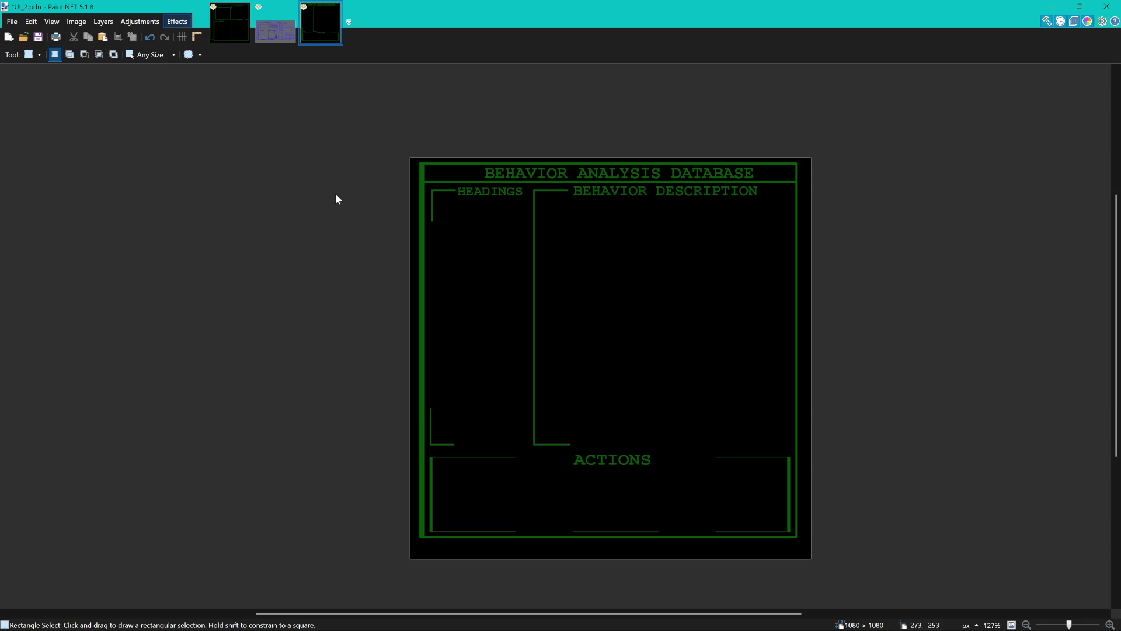
# Apply grainy noise across the whole UI_2.pdn canvas by repeating the last effect.
pyautogui.hotkey('ctrl', 'f')
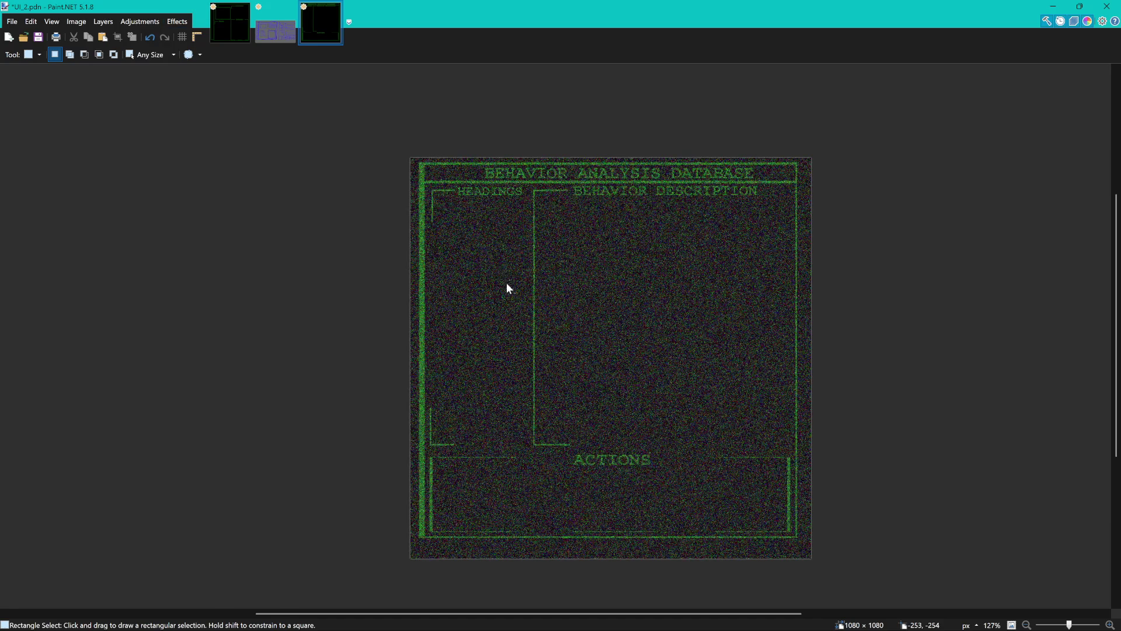
# Undo the last noise pass, leaving only a faint fine grain over the terminal.
pyautogui.hotkey('ctrl', 'z')
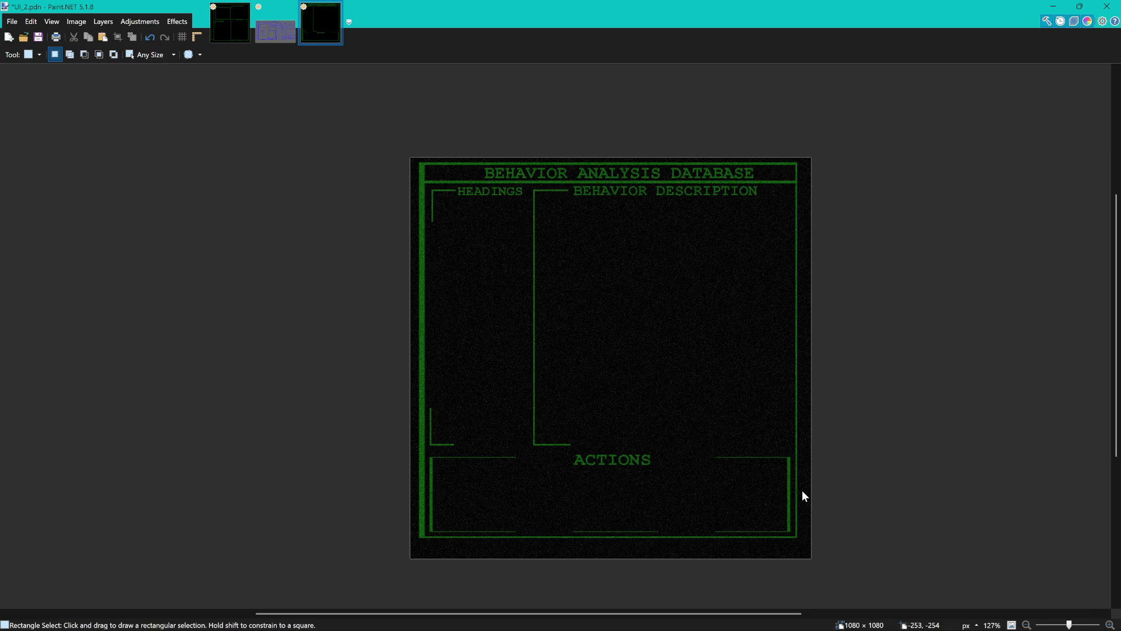
# Undo the remaining noise so the UI_2.pdn layout is clean green on black, with Paint.NET in focus.
pyautogui.hotkey('ctrl', 'z')
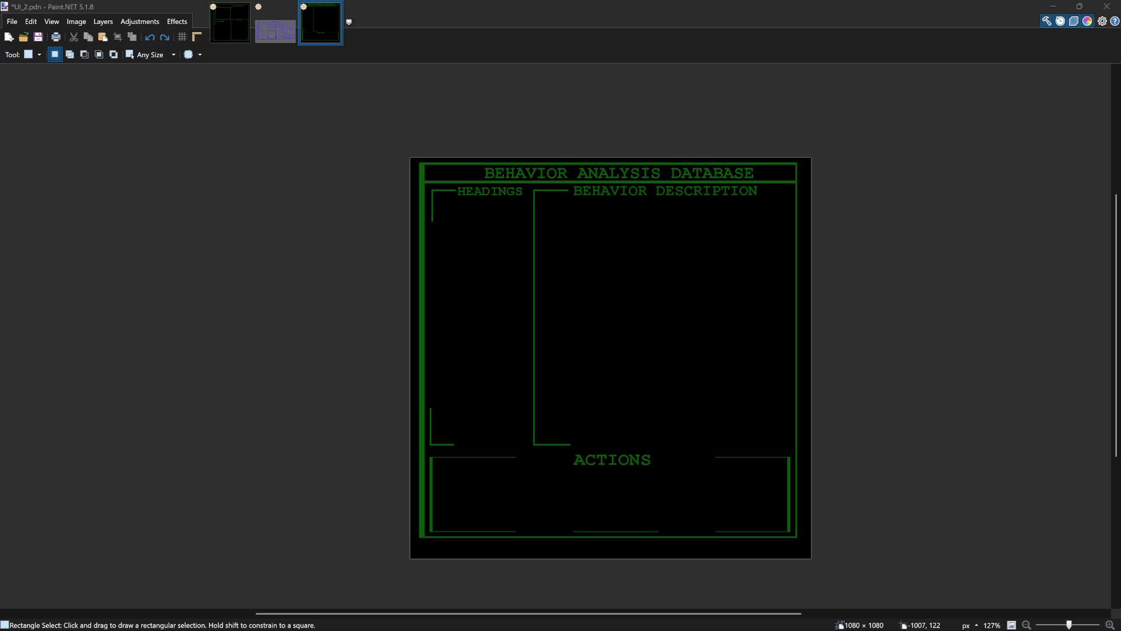
pyautogui.click(206, 56)
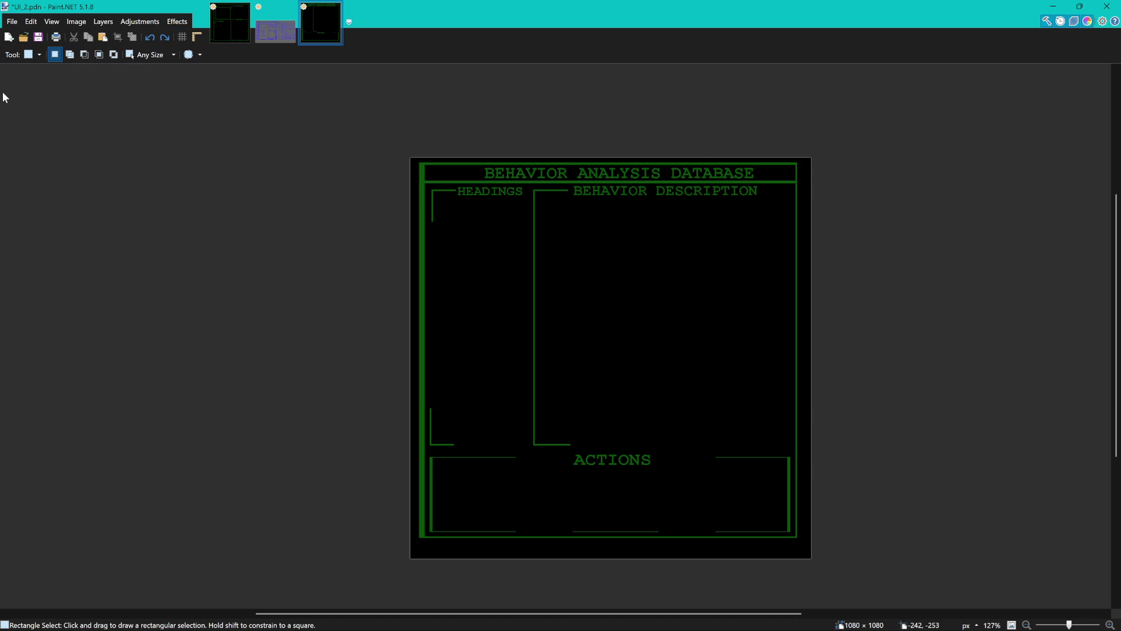
# Select the entire UI_2.pdn canvas and minimise Paint.NET.
pyautogui.hotkey('ctrl', 'a')
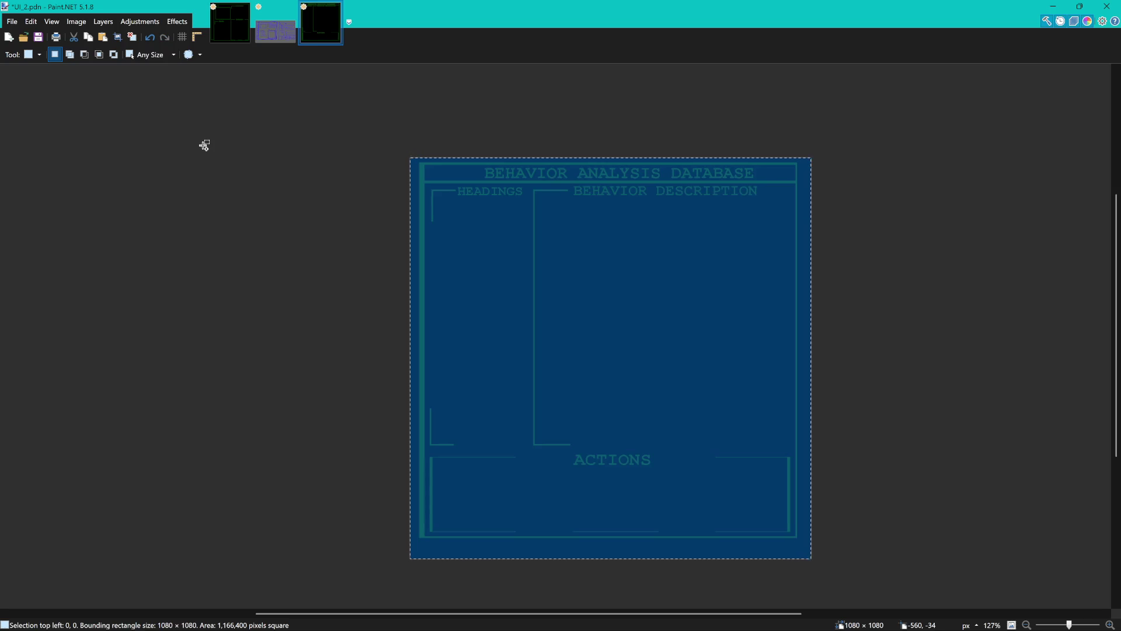
pyautogui.click(1055, 7)
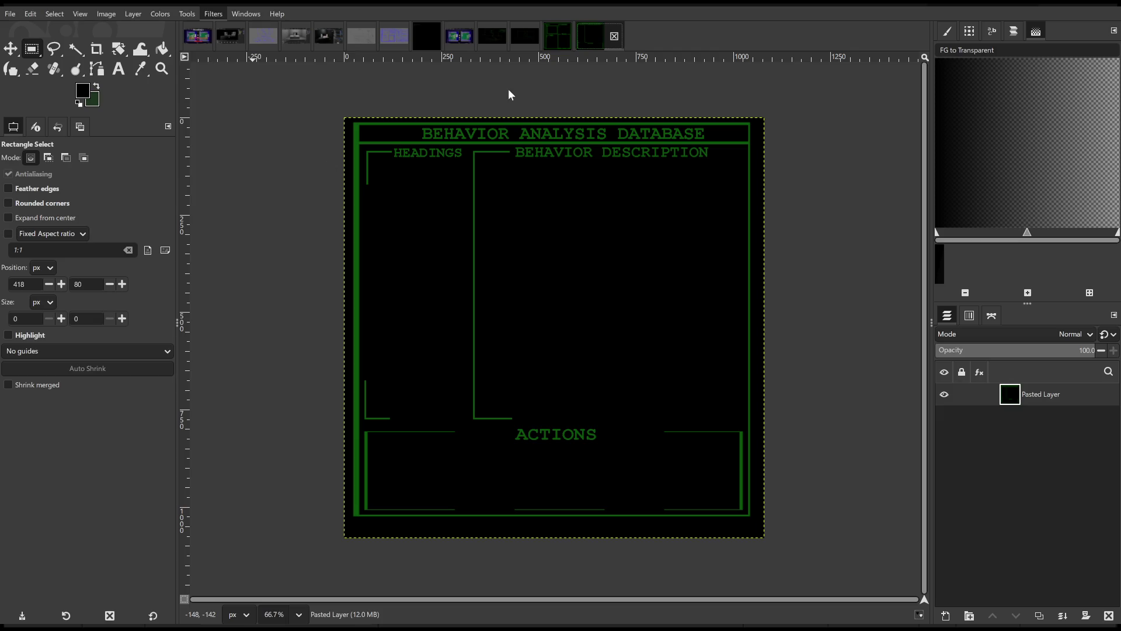
# Show the scanline 'Layer' in the Description/Details/Behaviors image, then focus-blur the database layer.
pyautogui.click(563, 40)
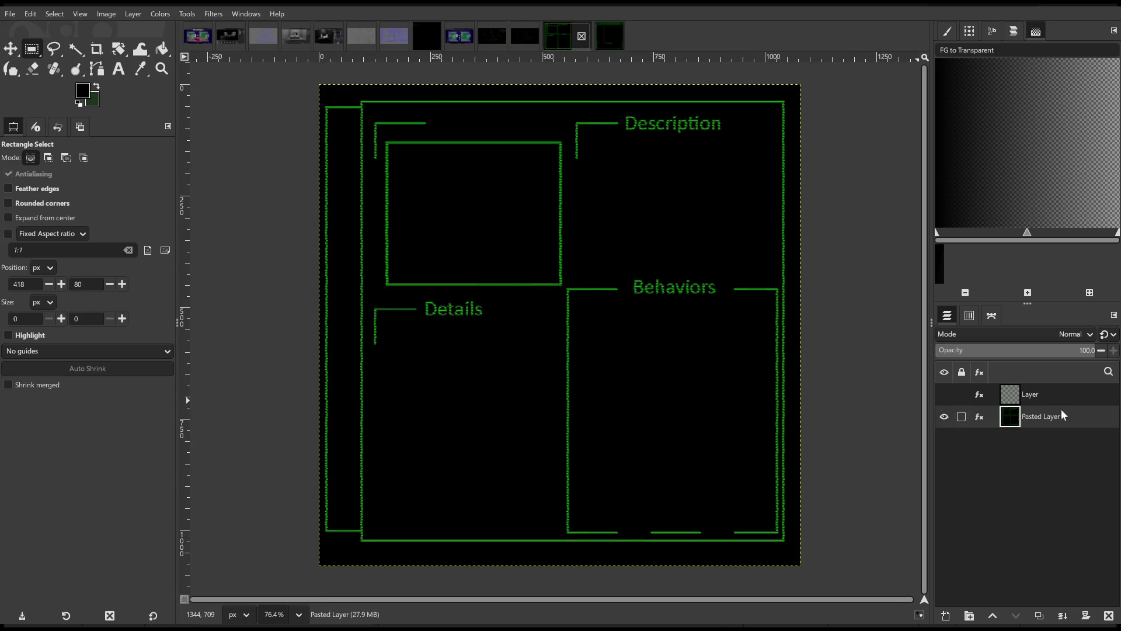
pyautogui.click(945, 395)
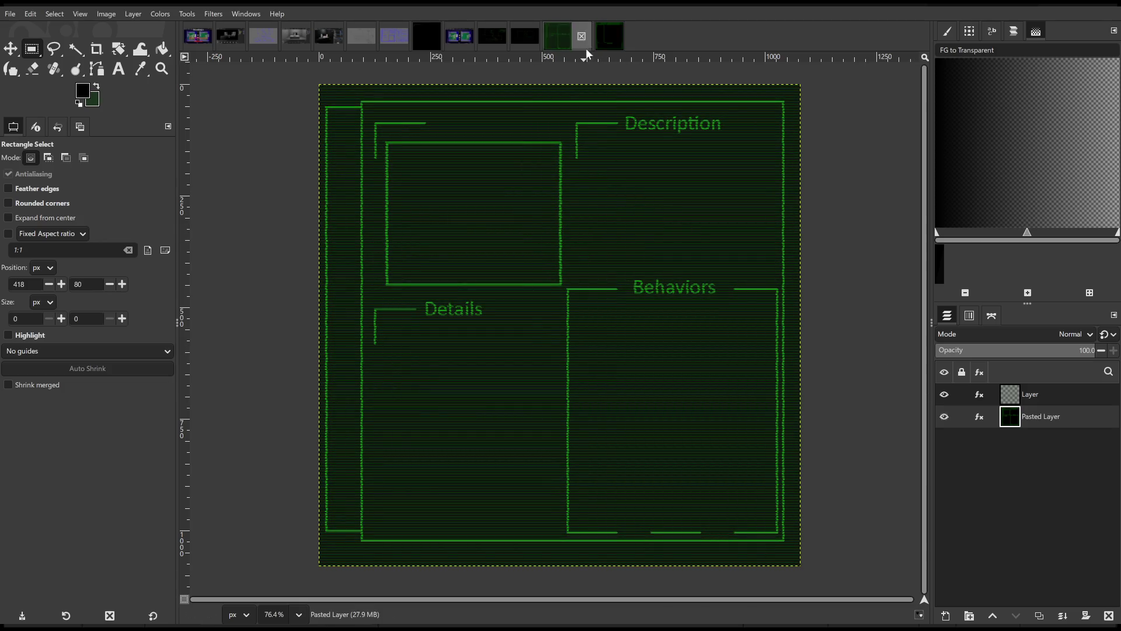
pyautogui.click(616, 38)
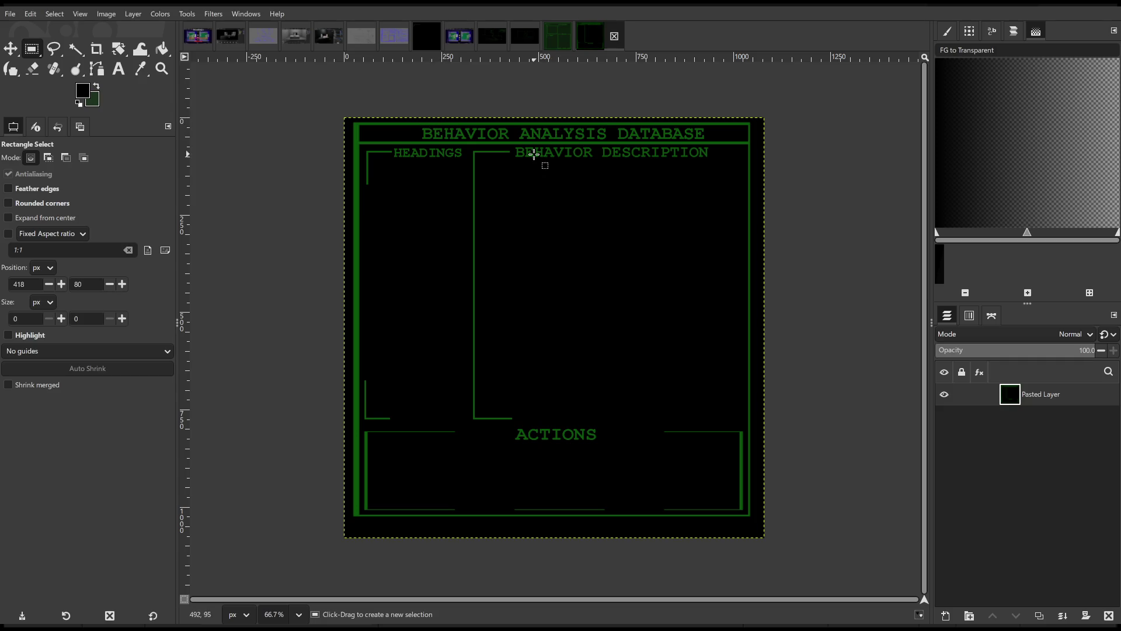
pyautogui.click(557, 46)
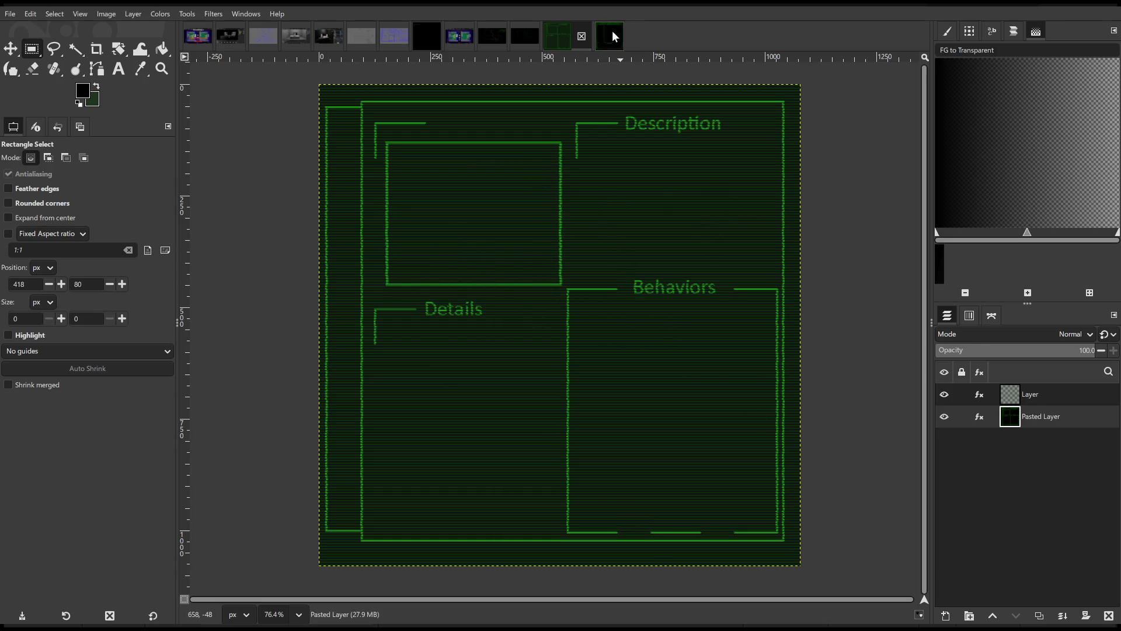
pyautogui.click(614, 28)
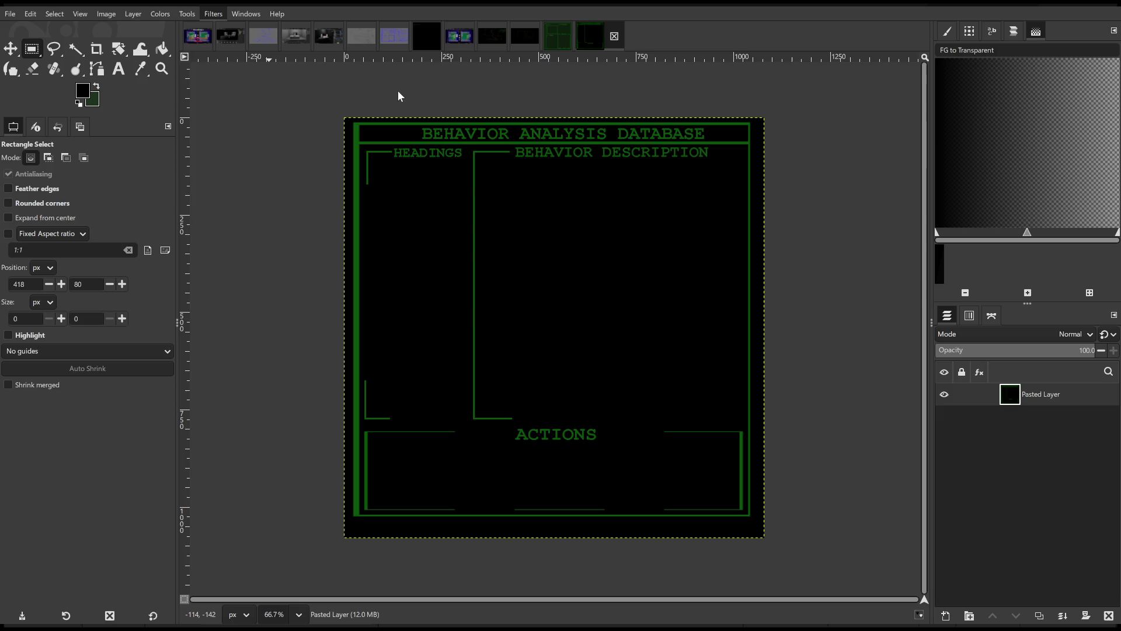
pyautogui.hotkey('ctrl', 'shift', 'f')
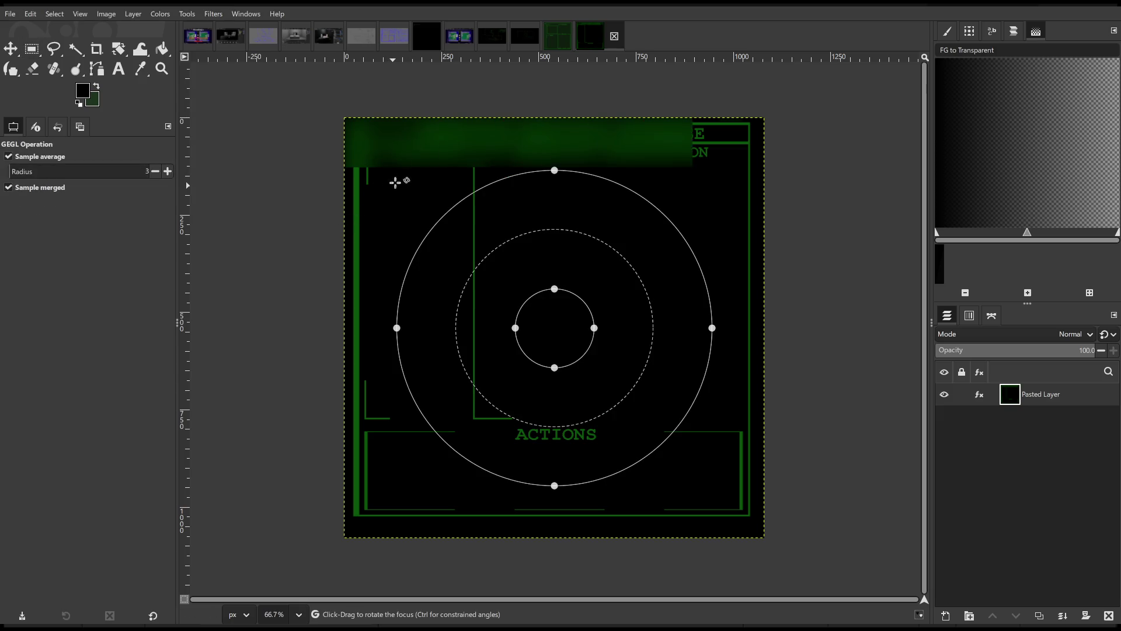
# Cancel the focus blur and apply the jitter distortion twice for a jagged, dotted look.
pyautogui.press('Escape')
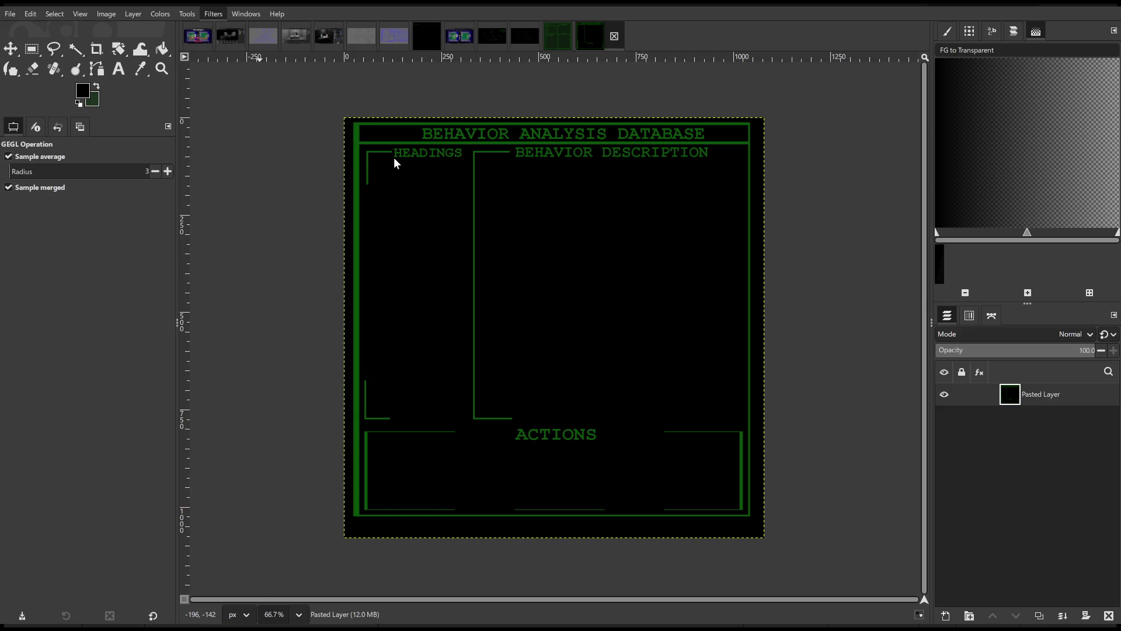
pyautogui.hotkey('ctrl', 'f')
pyautogui.hotkey('ctrl', 'f')
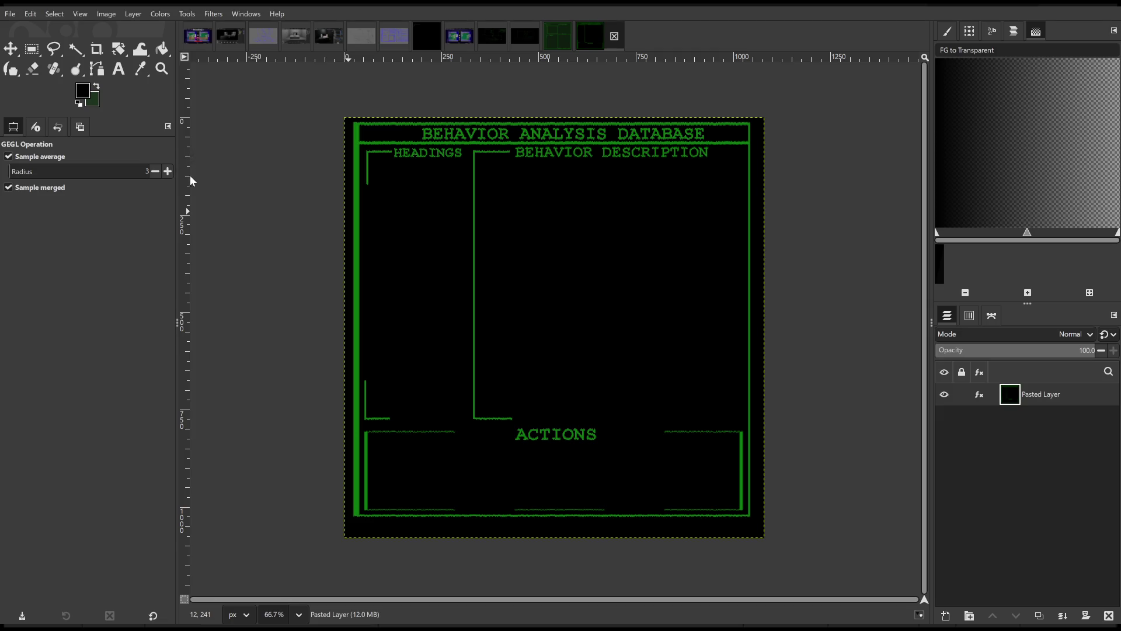
pyautogui.hotkey('ctrl', 'f')
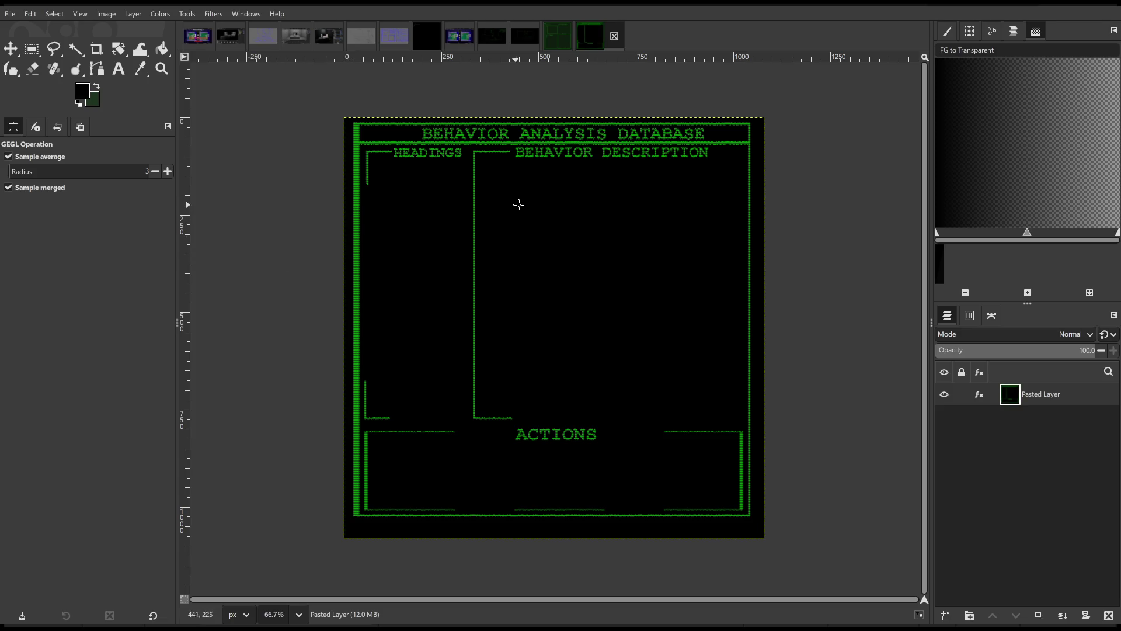
pyautogui.click(558, 36)
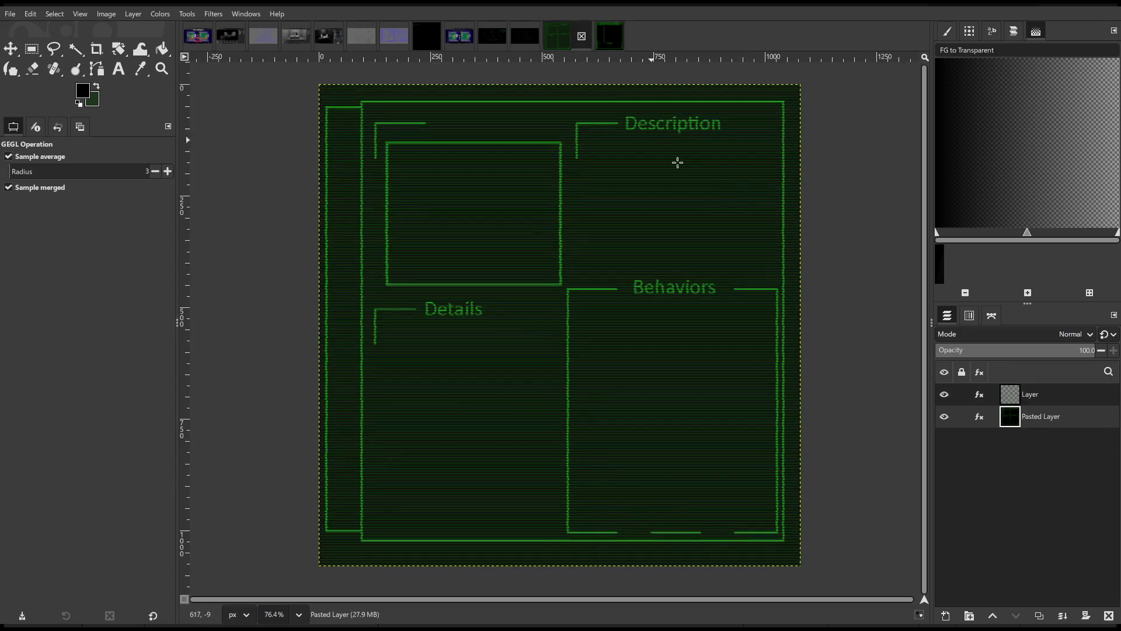
# Copy the scanline 'Layer' and paste it as a new layer over the database design.
pyautogui.click(1046, 397)
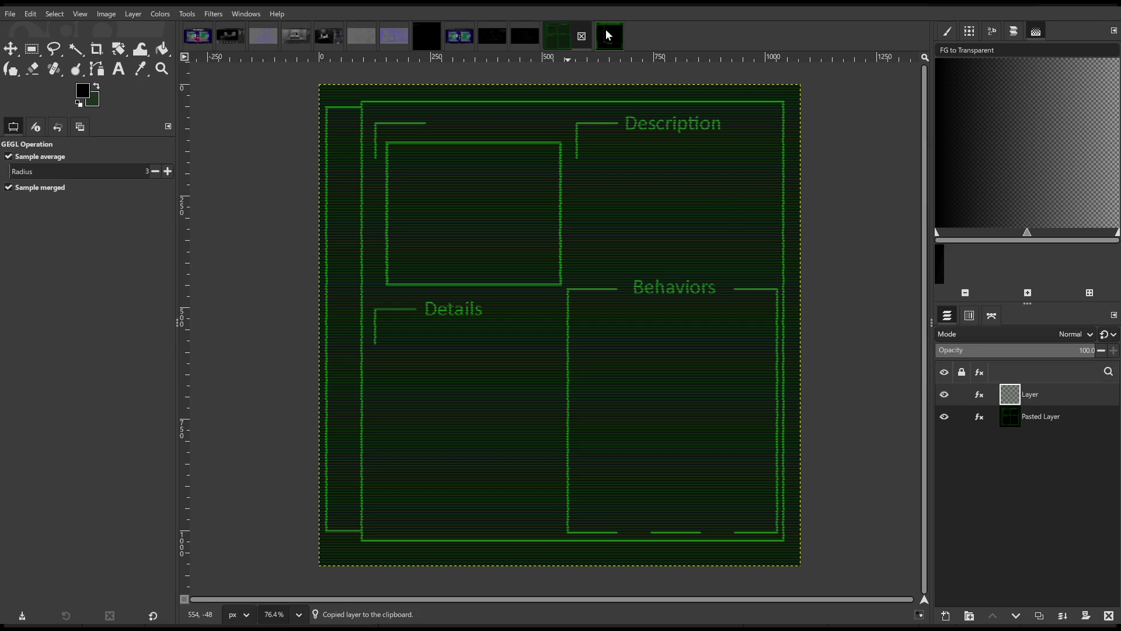
pyautogui.click(604, 34)
pyautogui.keyDown('shift'); pyautogui.click(946, 615); pyautogui.keyUp('shift')
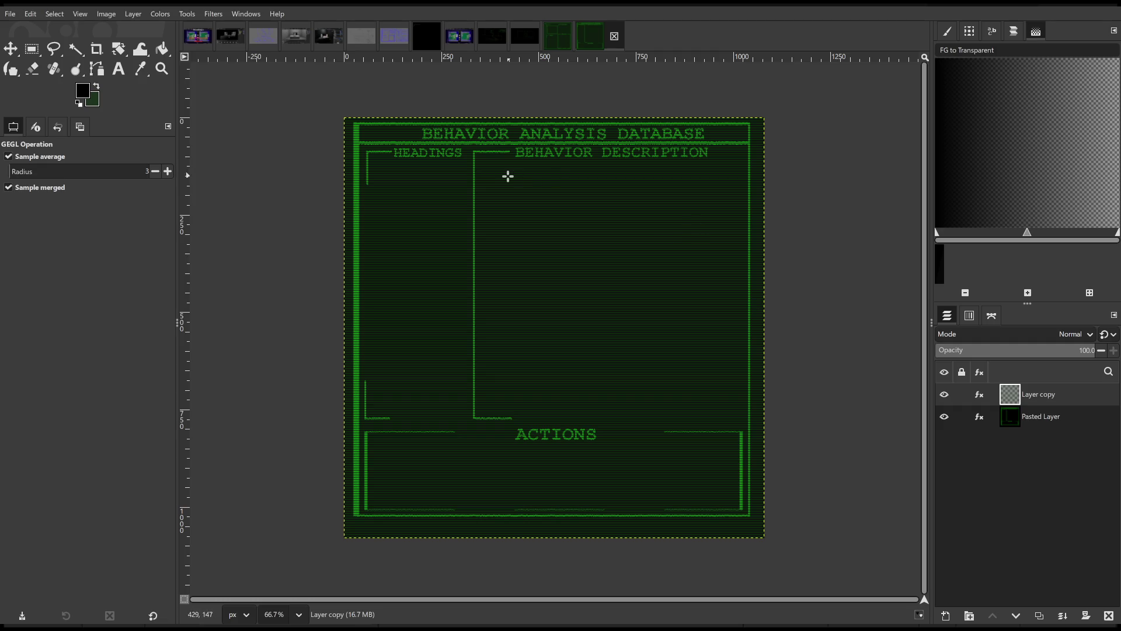
pyautogui.press('r')
pyautogui.click(306, 131)
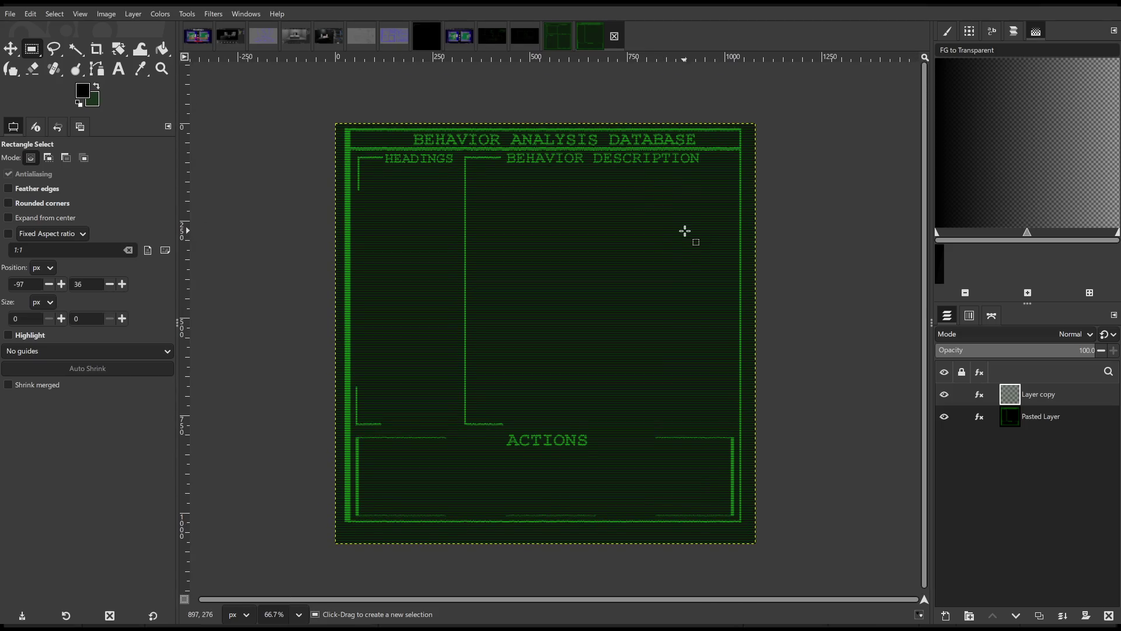
pyautogui.moveTo(636, 230); pyautogui.dragTo(630, 246)
pyautogui.press('ctrl')
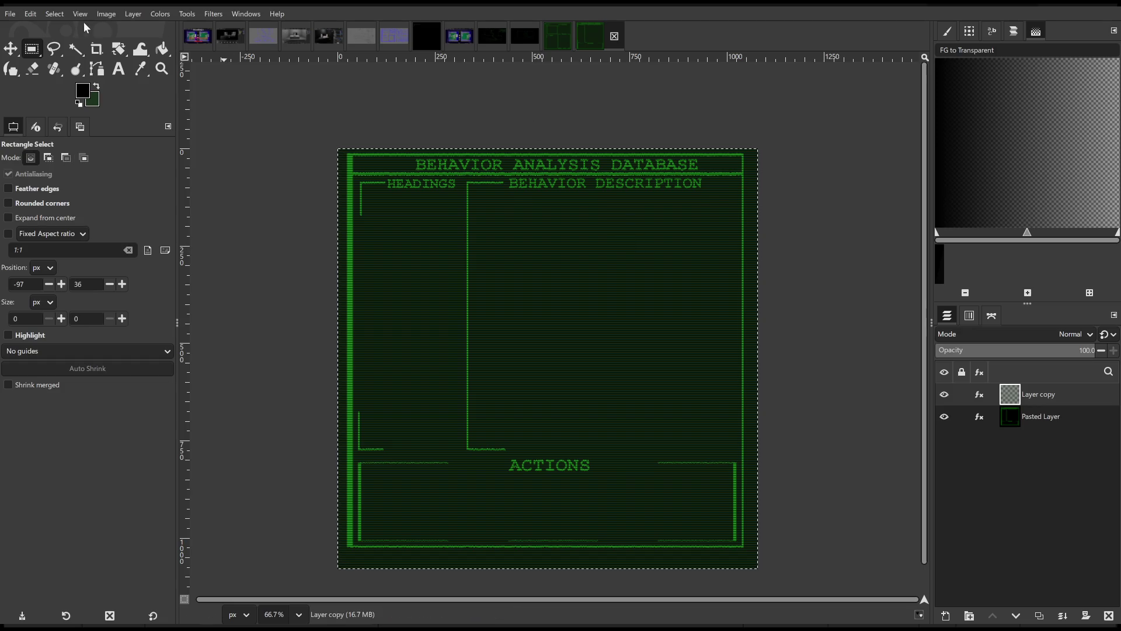
pyautogui.click(552, 35)
pyautogui.click(599, 35)
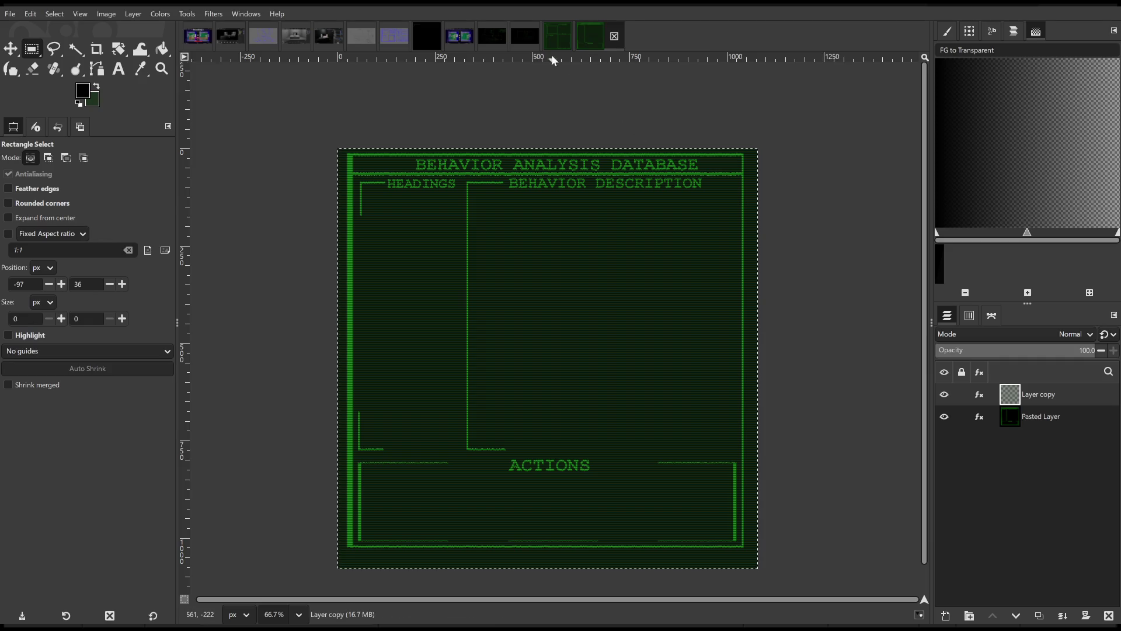
pyautogui.click(566, 38)
pyautogui.click(598, 40)
pyautogui.click(567, 39)
pyautogui.click(605, 42)
pyautogui.click(563, 38)
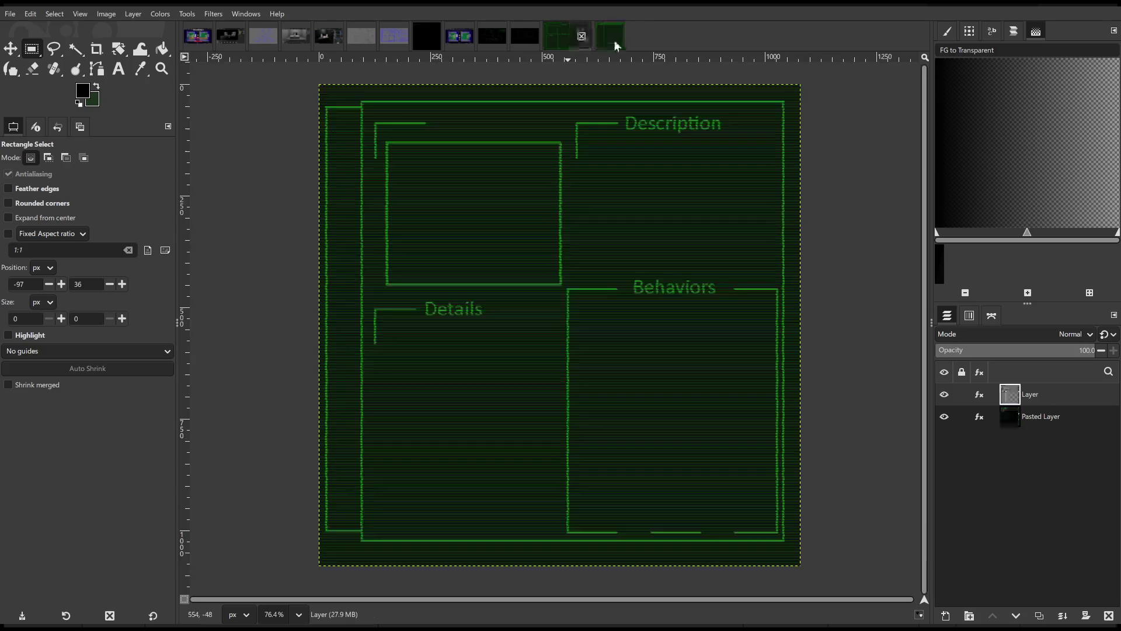
pyautogui.click(607, 42)
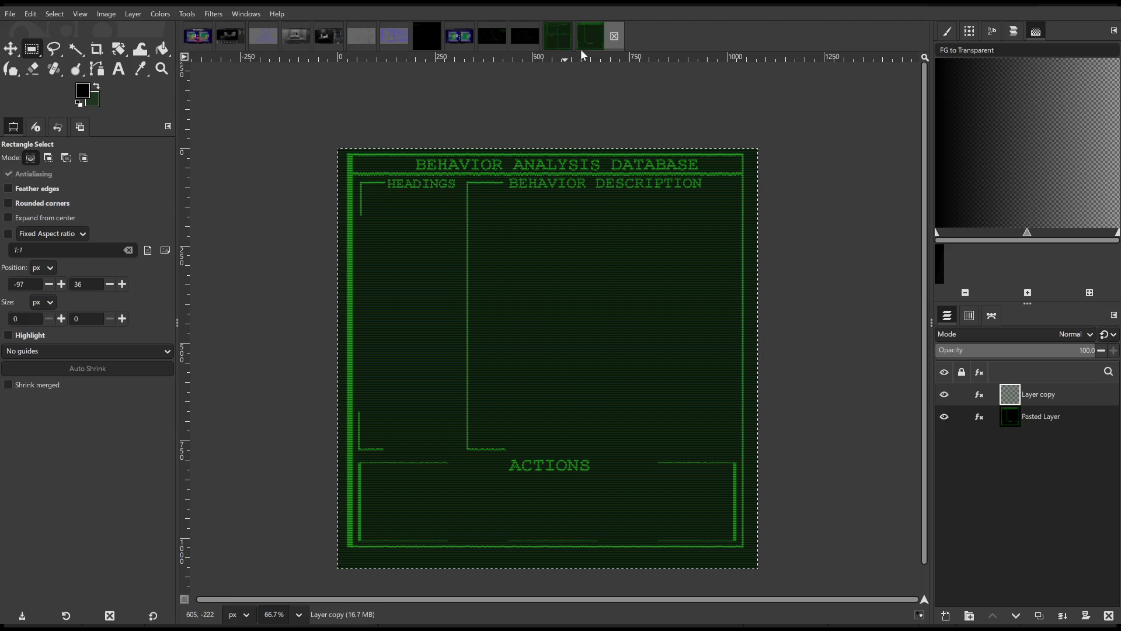
pyautogui.click(552, 37)
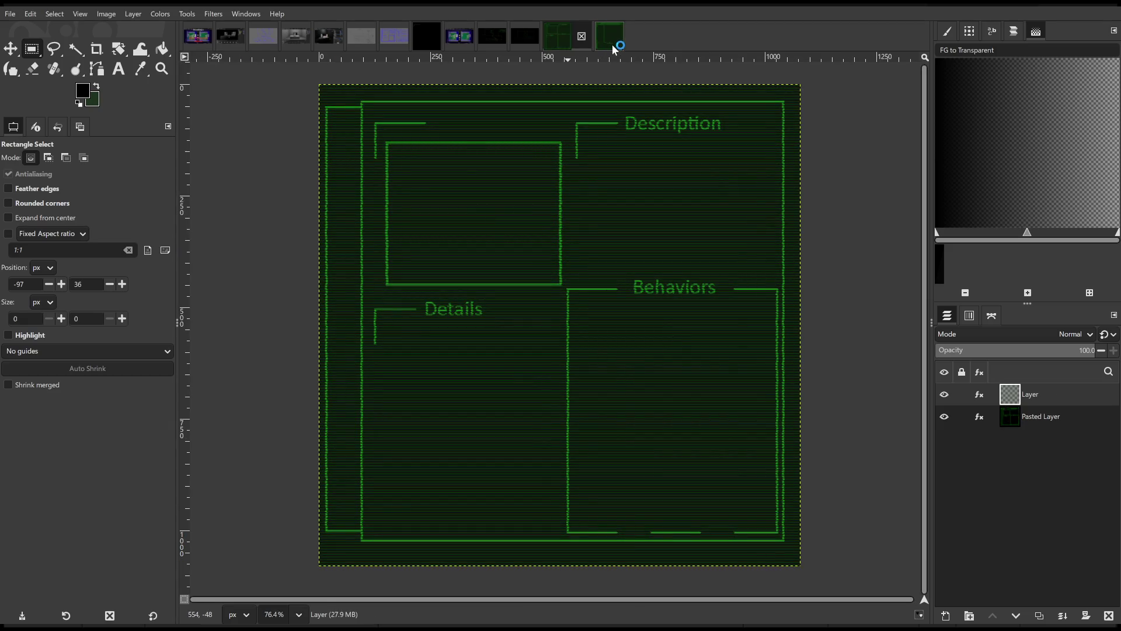
pyautogui.click(607, 42)
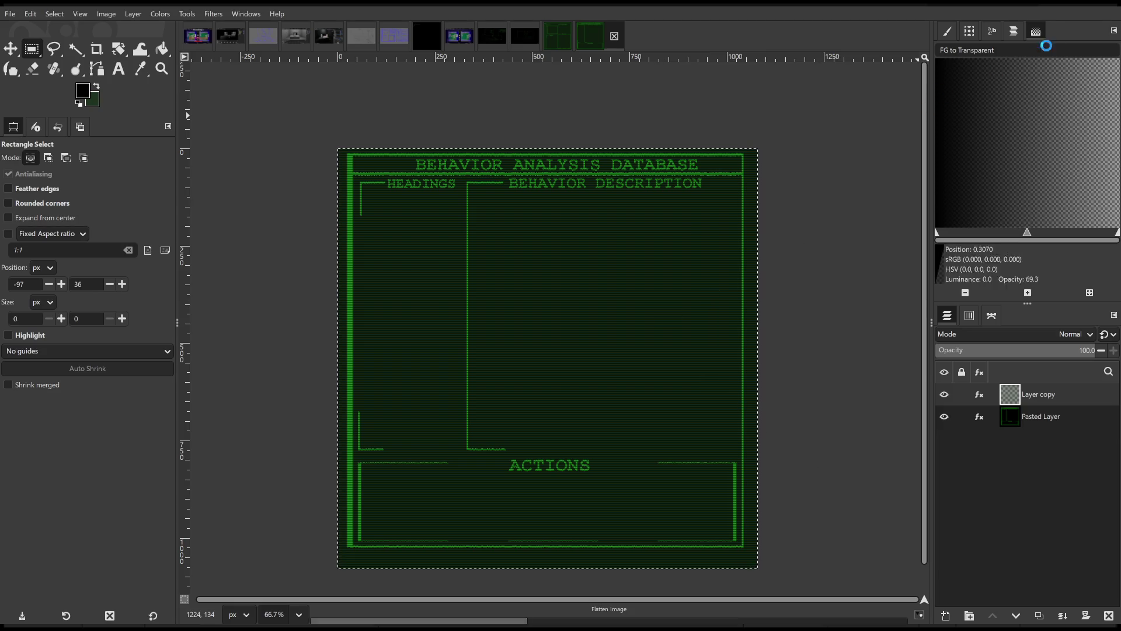
# Export the image as C:\Projects\Blender\RotD_Return\UI_2.jpg.
pyautogui.hotkey('ctrl', 'e')
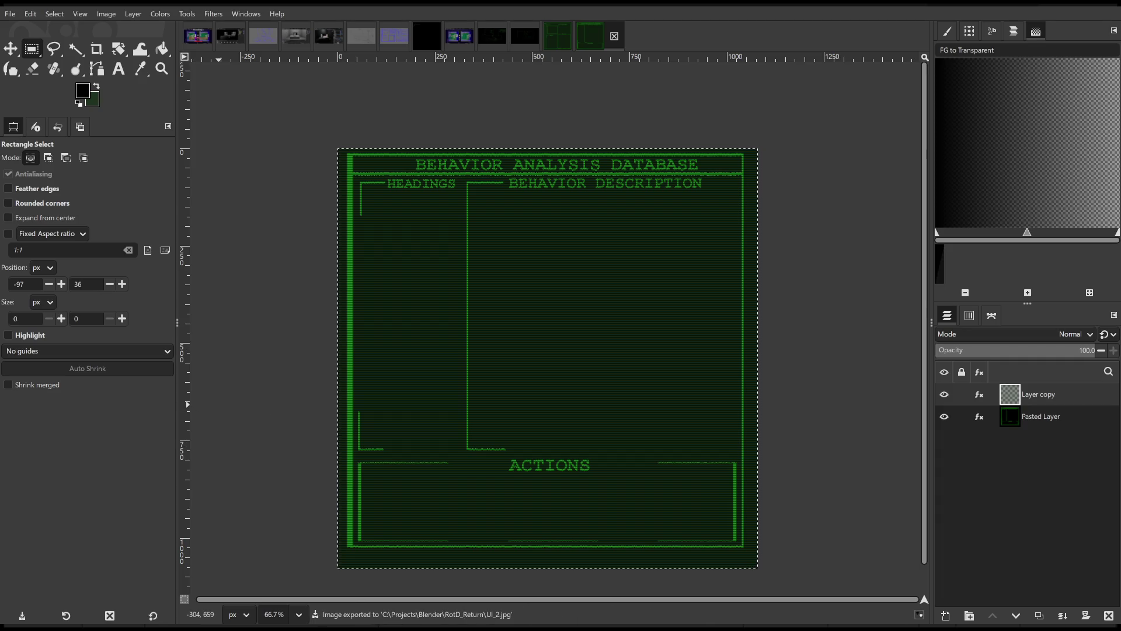
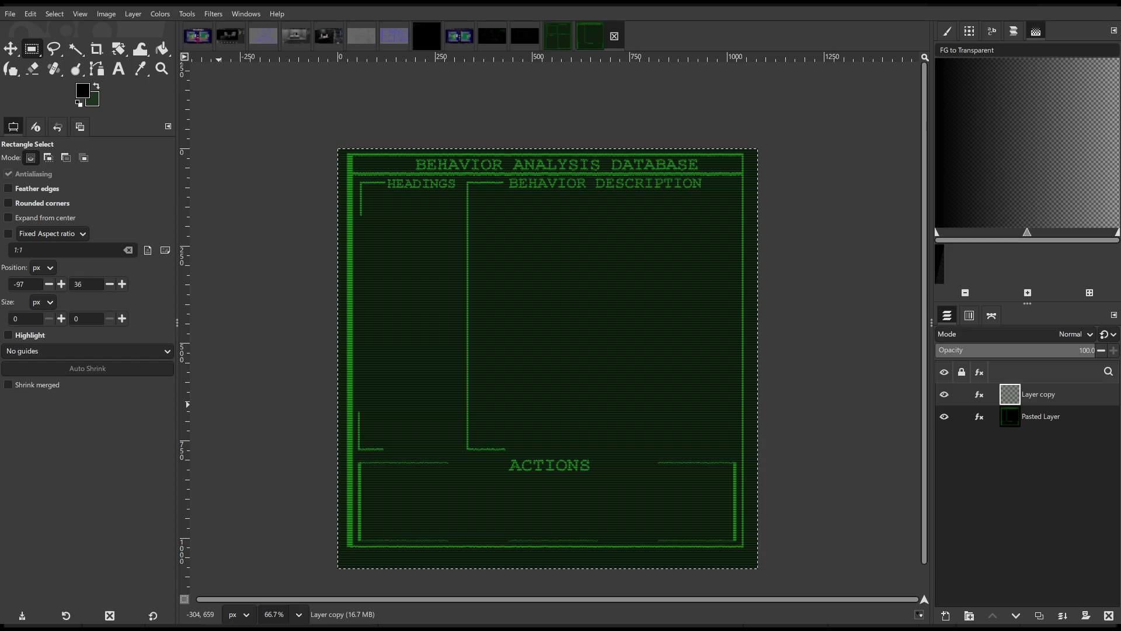
# Move the view toward the monitors, raise and enlarge the Content Browser, and open UI_Images.
pyautogui.moveTo(1060, 76)
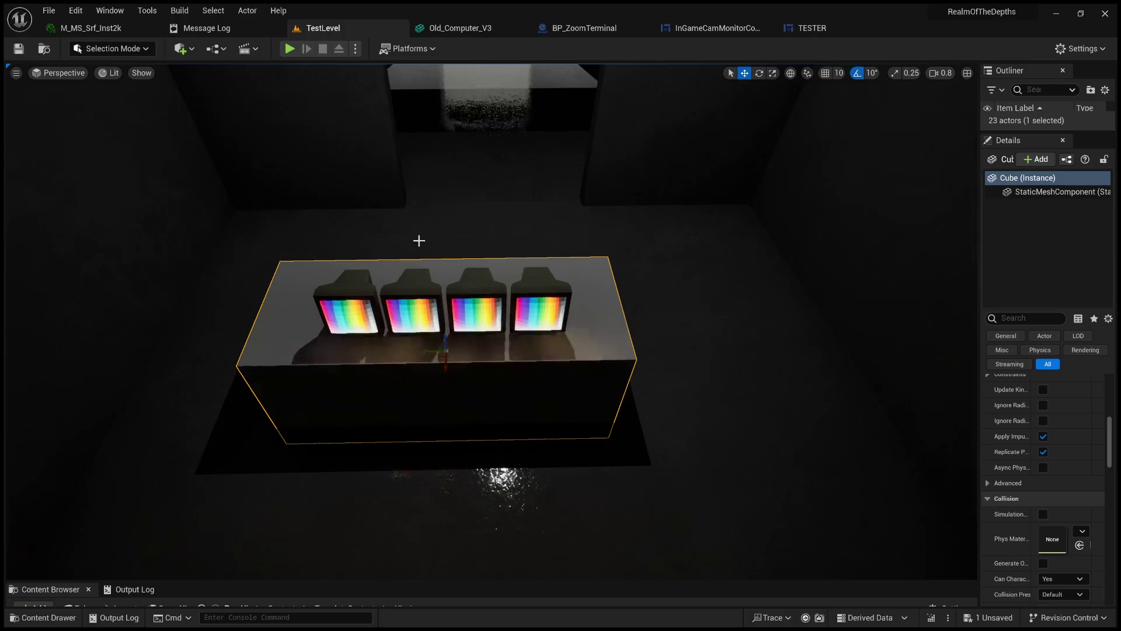
pyautogui.moveTo(590, 333); pyautogui.dragTo(525, 362)
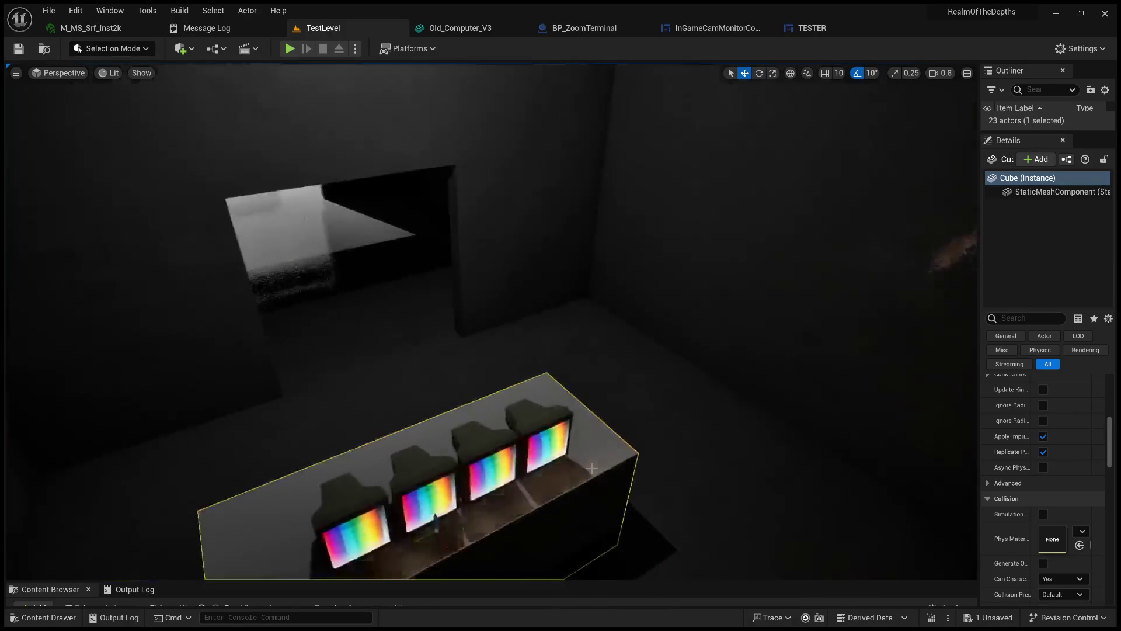
pyautogui.moveTo(621, 583); pyautogui.dragTo(630, 394)
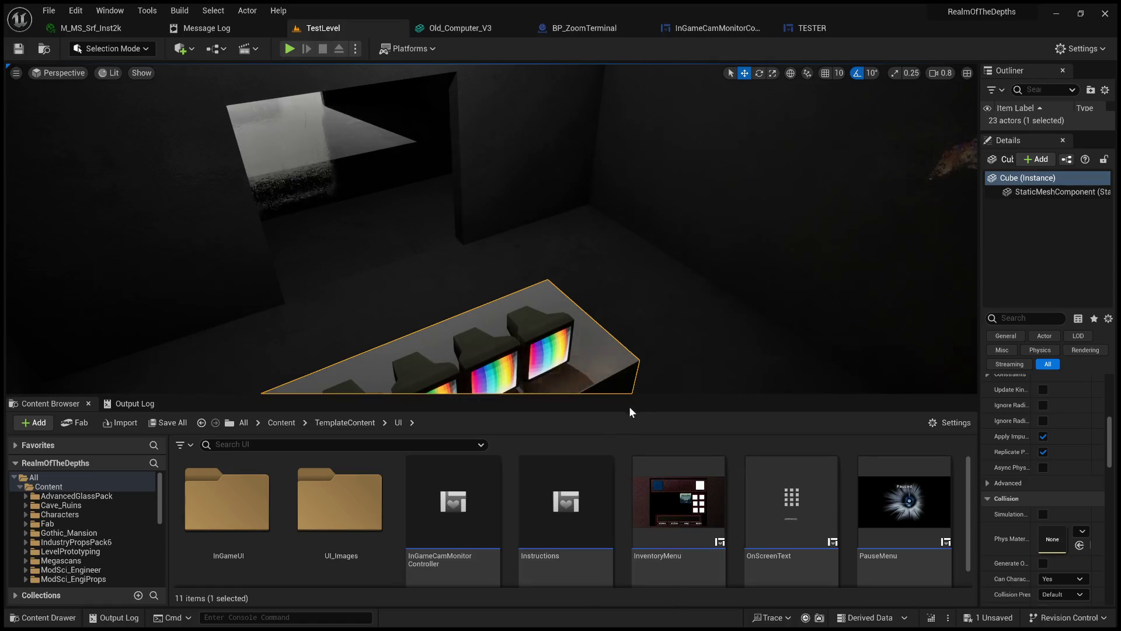
pyautogui.moveTo(637, 395); pyautogui.dragTo(639, 253)
pyautogui.doubleClick(356, 358)
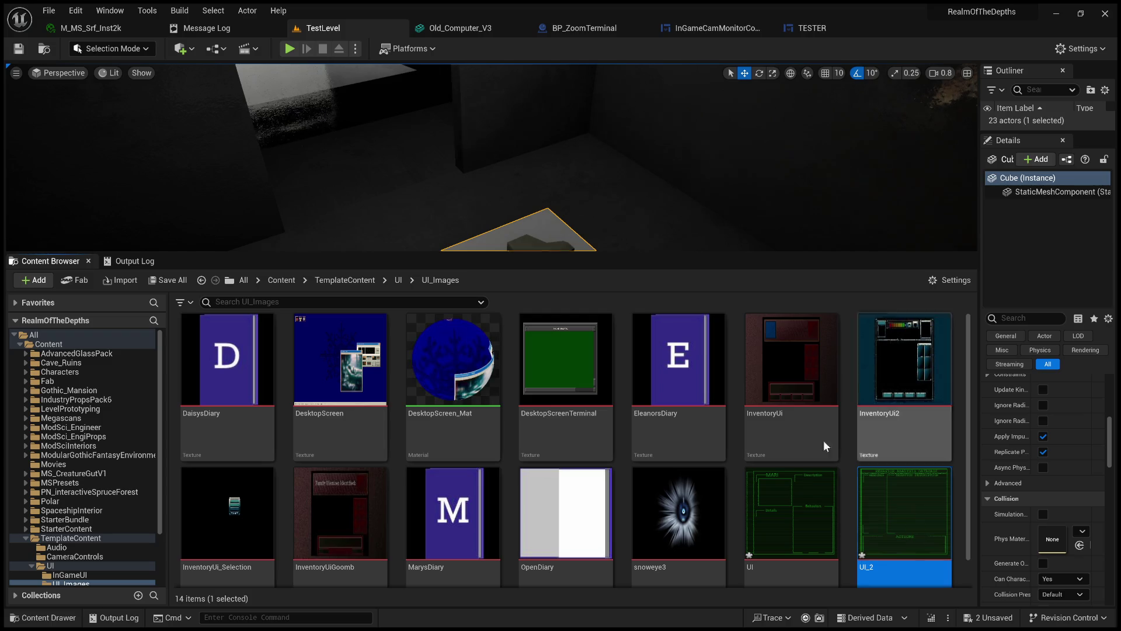
# In the UI folder, duplicate the TESTER widget blueprint and rename TESTER to Paranormal_Profiles.
pyautogui.click(402, 280)
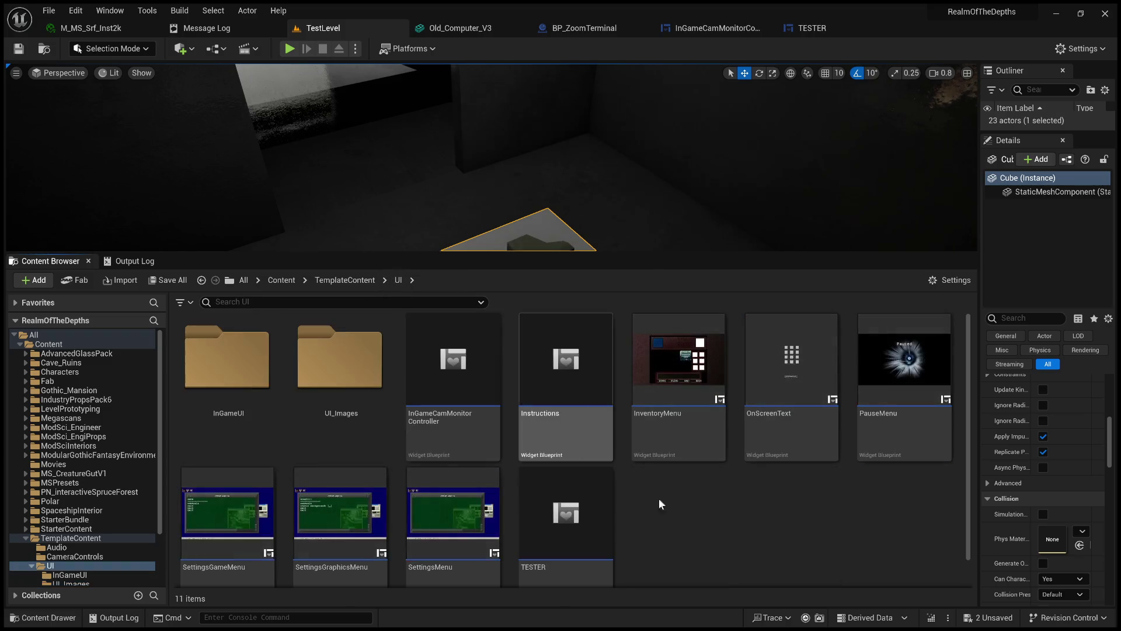
pyautogui.hotkey('ctrl', 'd')
pyautogui.click(699, 516)
pyautogui.click(544, 561)
pyautogui.click(542, 562)
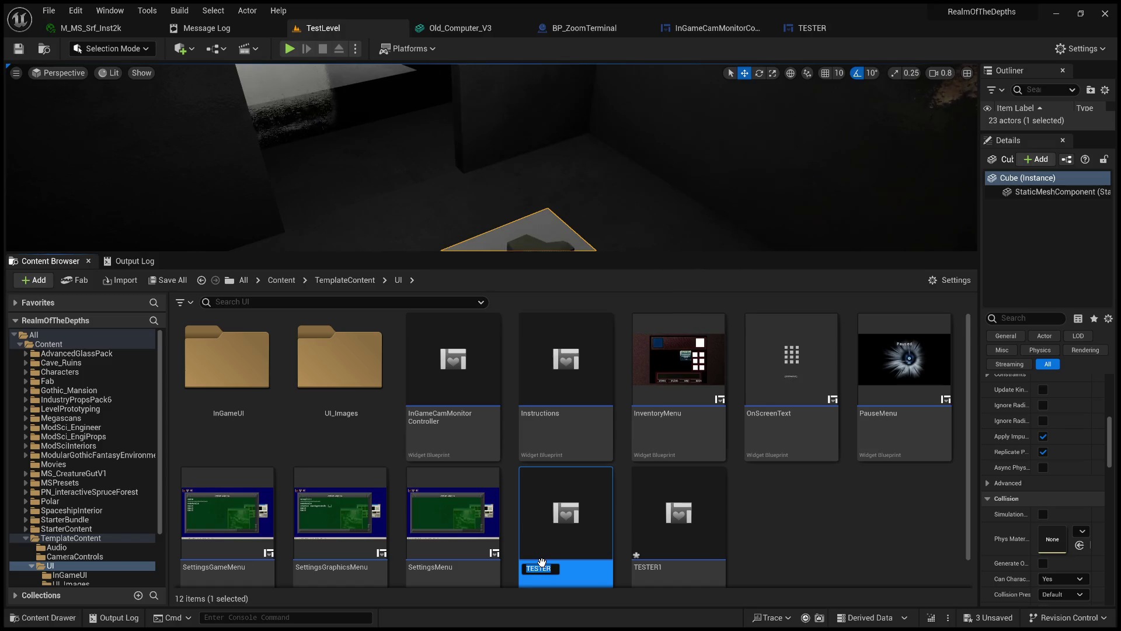
pyautogui.write('Par')
pyautogui.write('anorm')
pyautogui.write('al_Profiles')
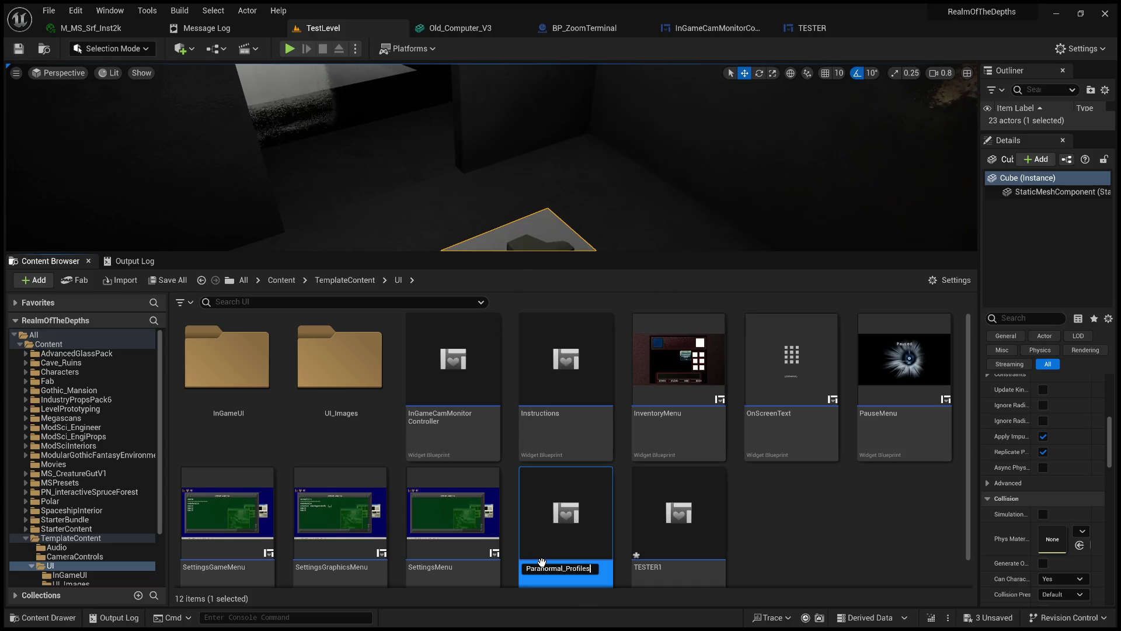
pyautogui.press('Return')
# Rename the TESTER1 copy to BADS and open it in the widget designer.
pyautogui.click(720, 527)
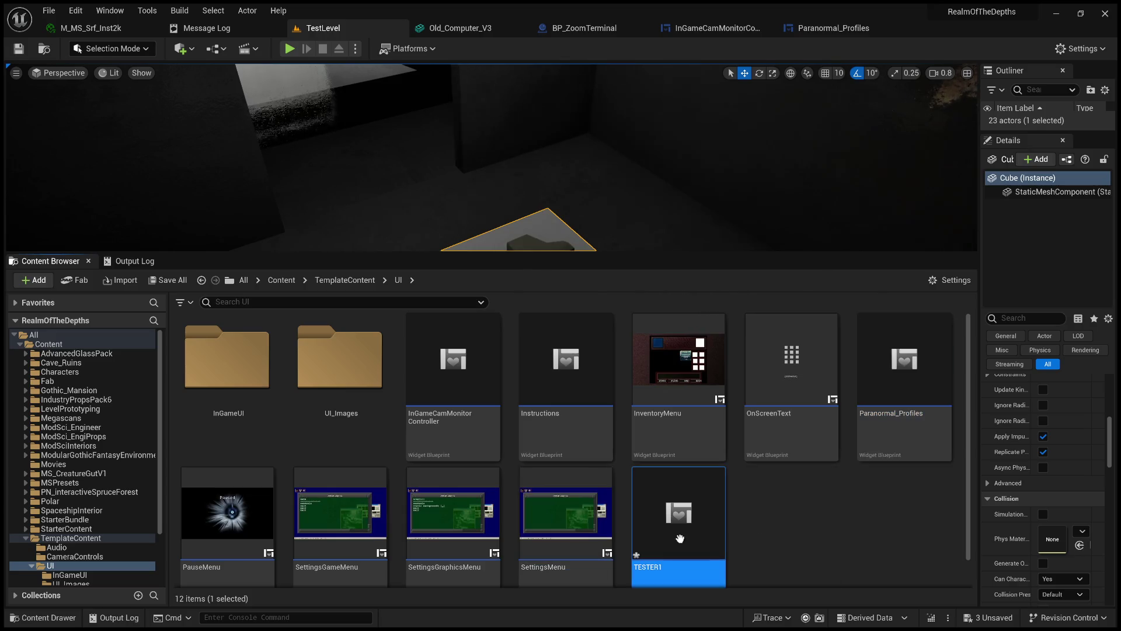
pyautogui.press('F2')
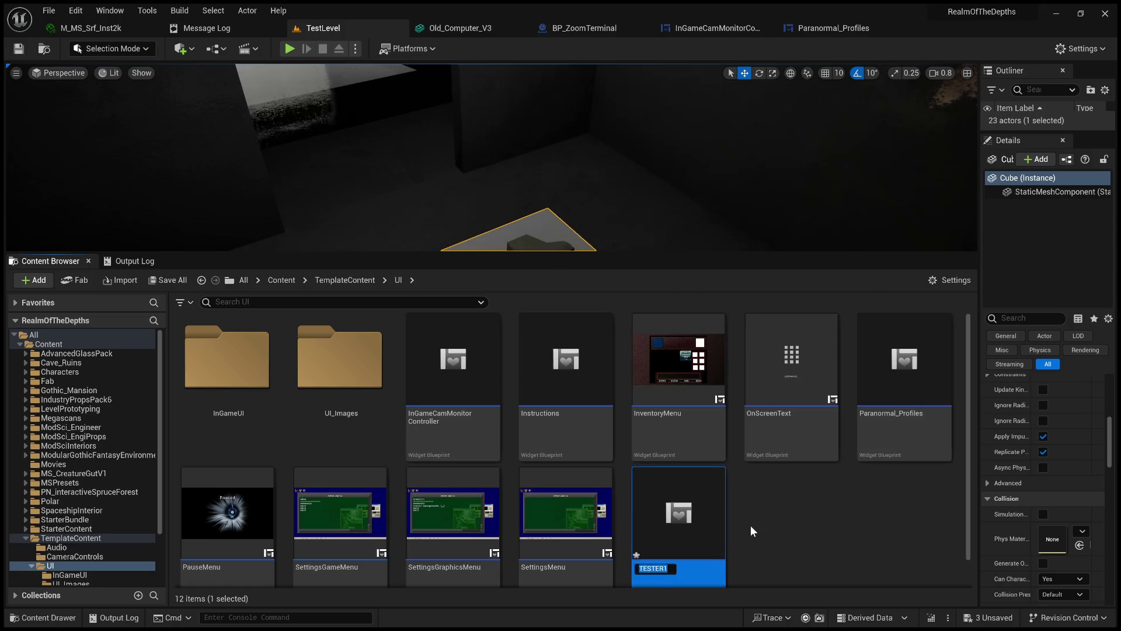
pyautogui.write('B')
pyautogui.write('ADS')
pyautogui.press('Return')
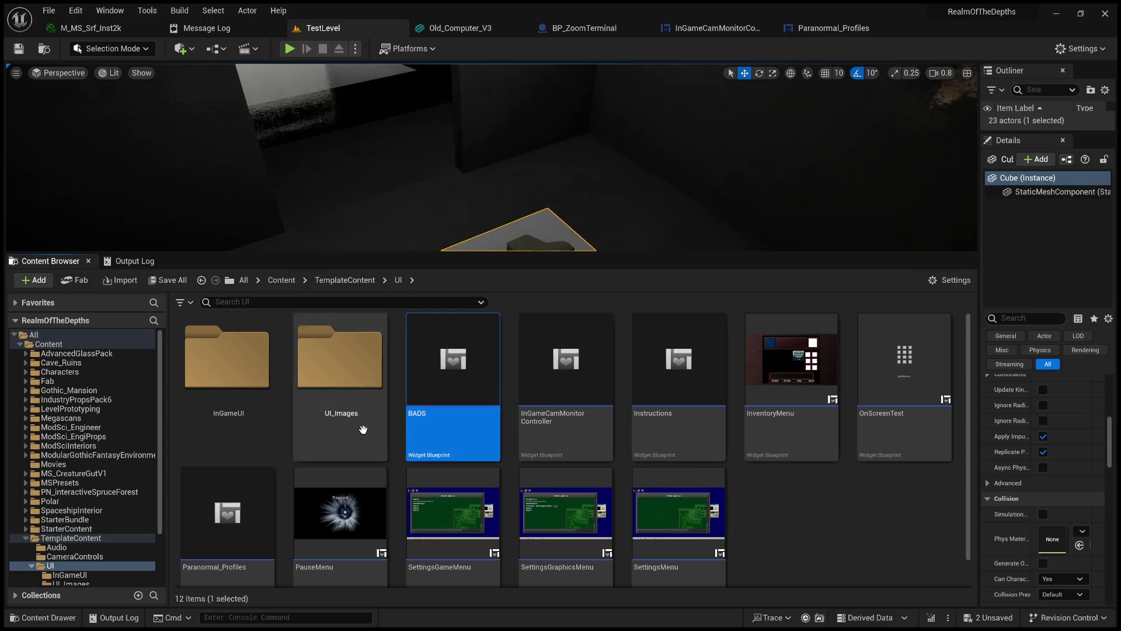
pyautogui.doubleClick(463, 413)
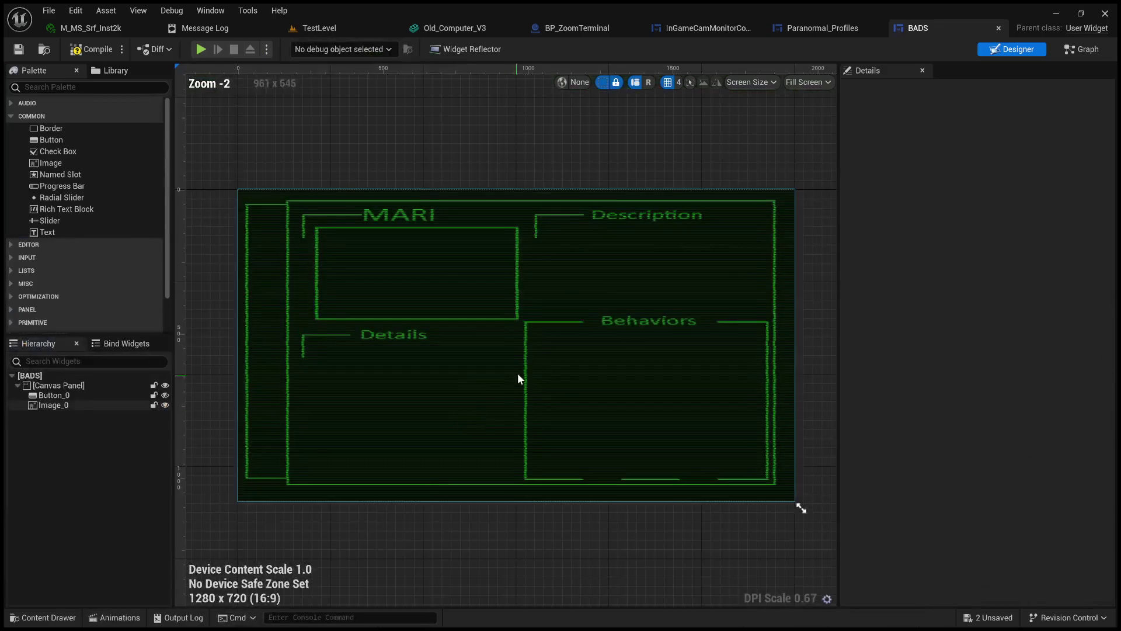
# Give the BADS background image the UI_2 texture, comparing it against the Paranormal_Profiles widget.
pyautogui.click(534, 338)
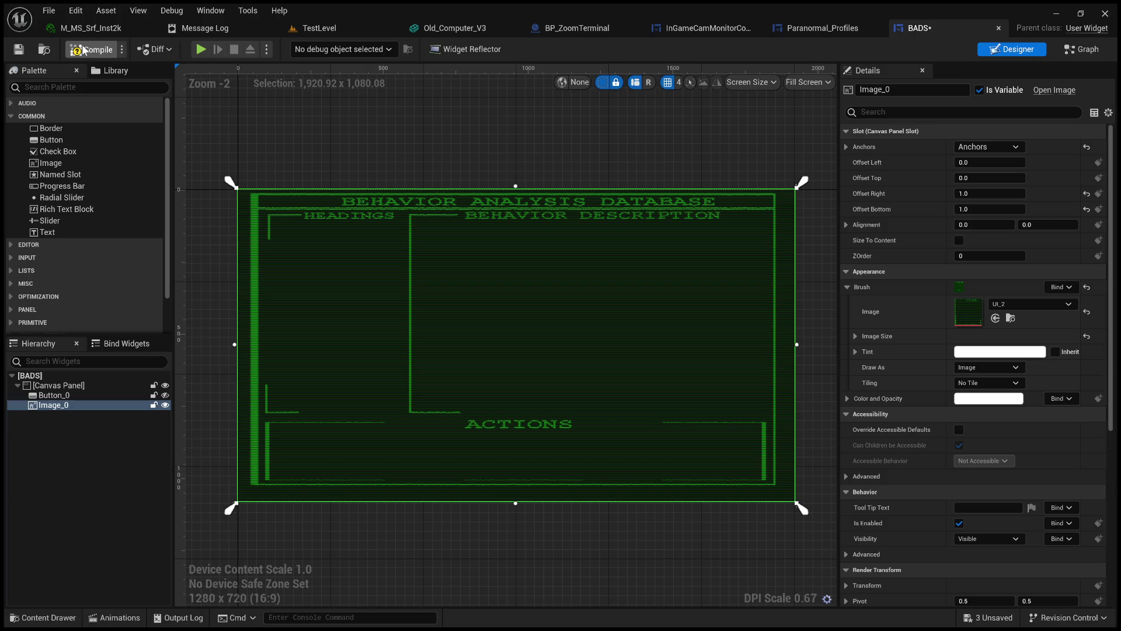
pyautogui.click(822, 28)
pyautogui.click(915, 30)
pyautogui.click(846, 32)
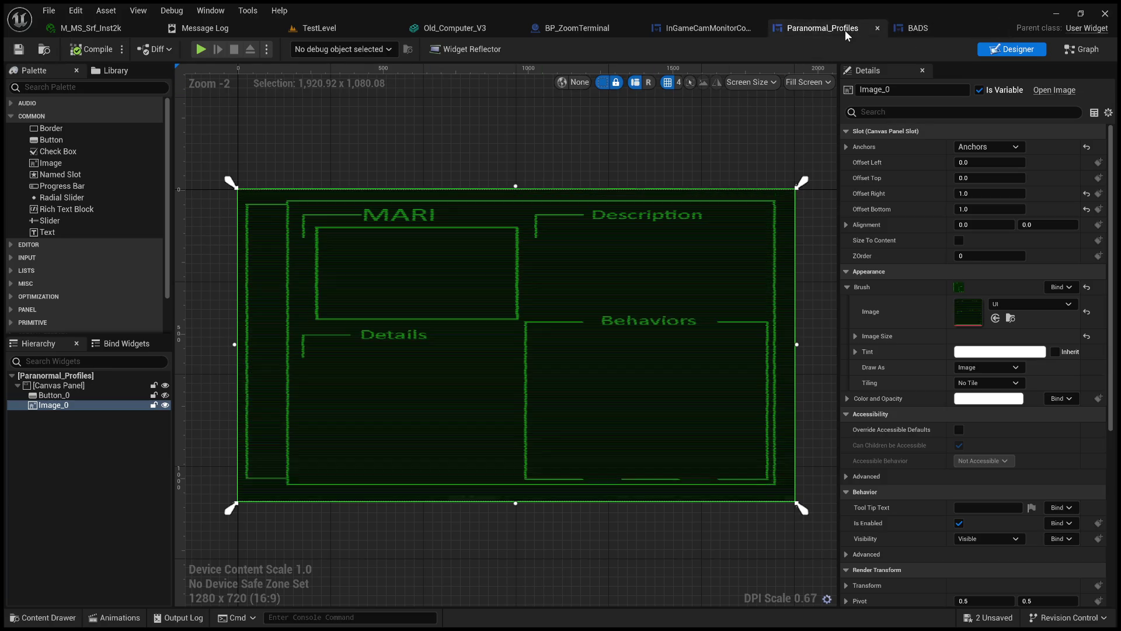
pyautogui.click(947, 34)
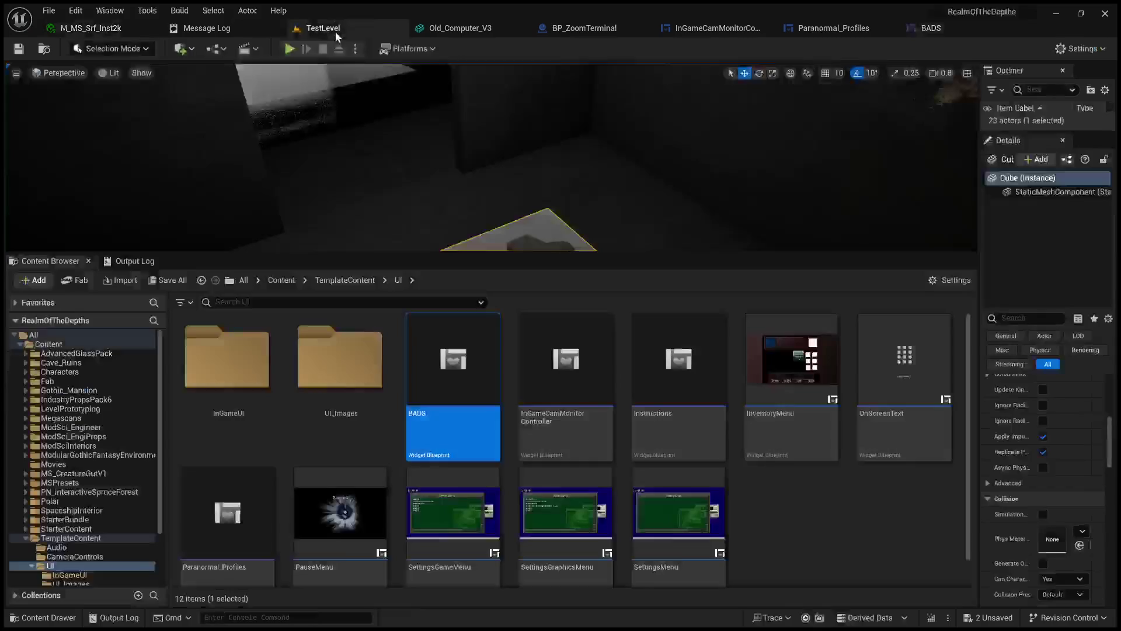
# Return to the TestLevel map, enlarge the 3D viewport and frame the monitor desk.
pyautogui.click(320, 28)
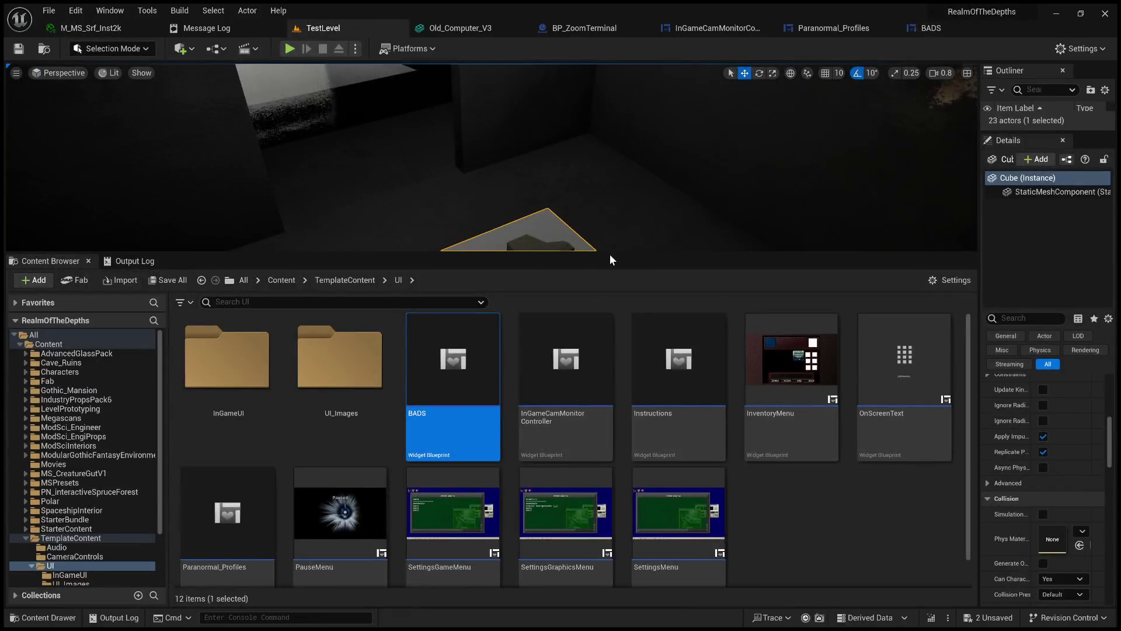
pyautogui.moveTo(612, 254); pyautogui.dragTo(593, 506)
pyautogui.press('f')
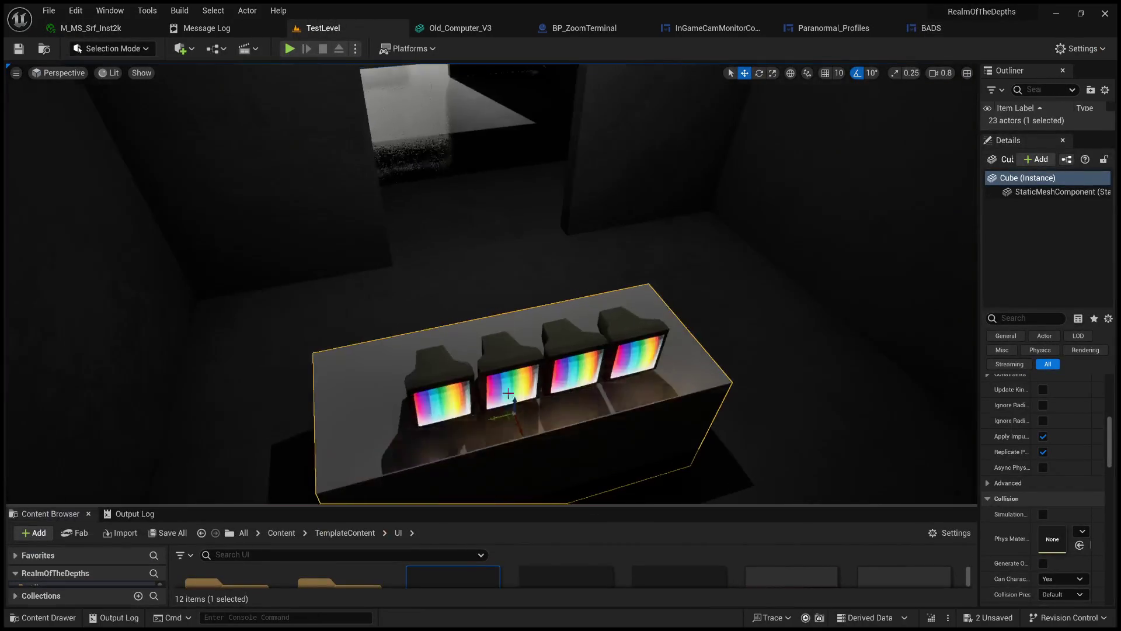
# Set BP_ZoomTerminal's WidgetScreen1 widget class to BADS, compile, and go back to TestLevel.
pyautogui.click(576, 28)
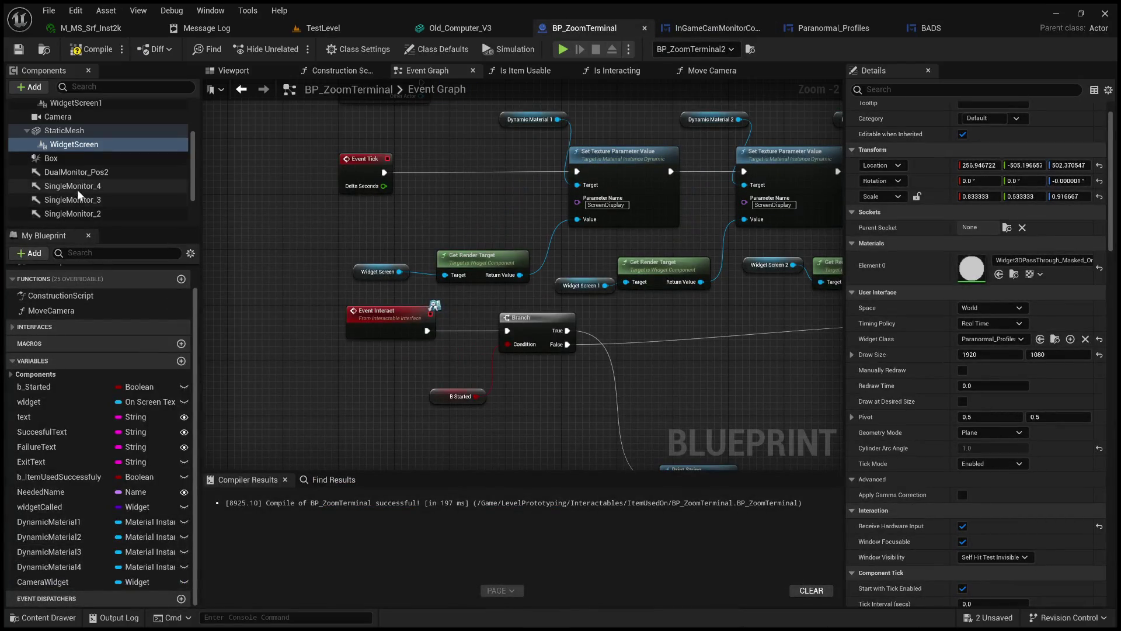
pyautogui.scroll(-3, 90, 194)
pyautogui.scroll(5, 128, 210)
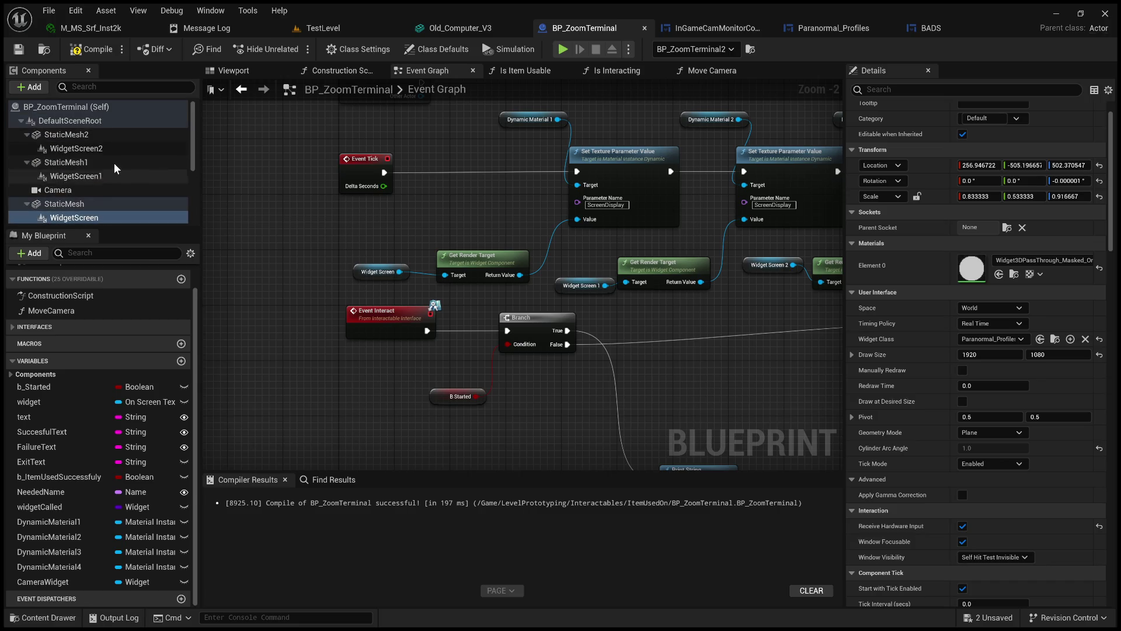
pyautogui.click(106, 177)
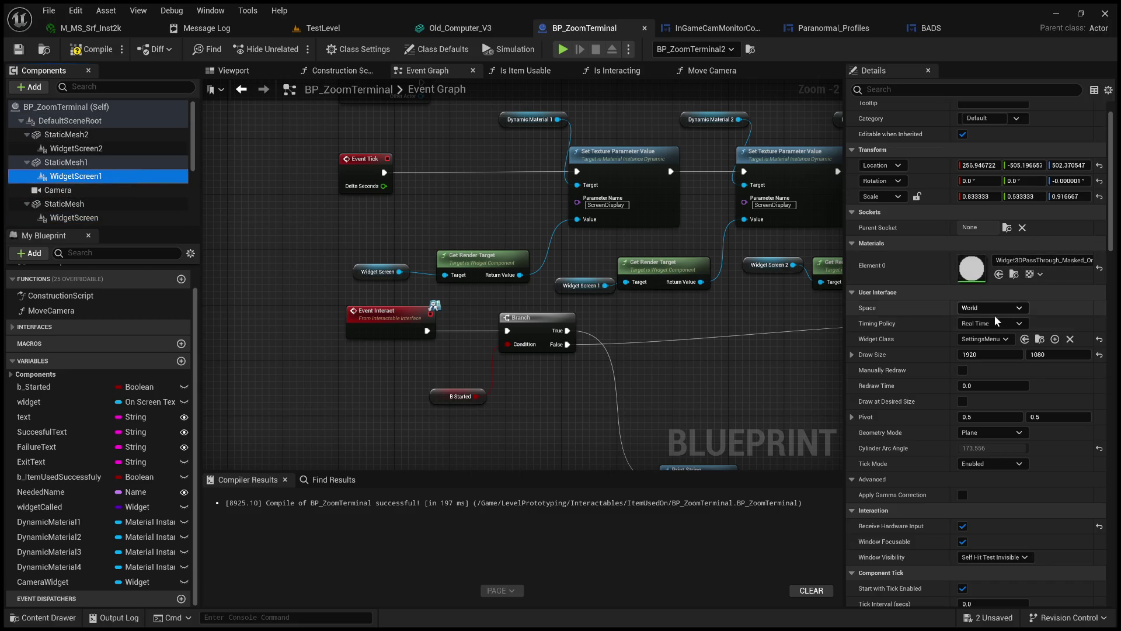
pyautogui.click(991, 340)
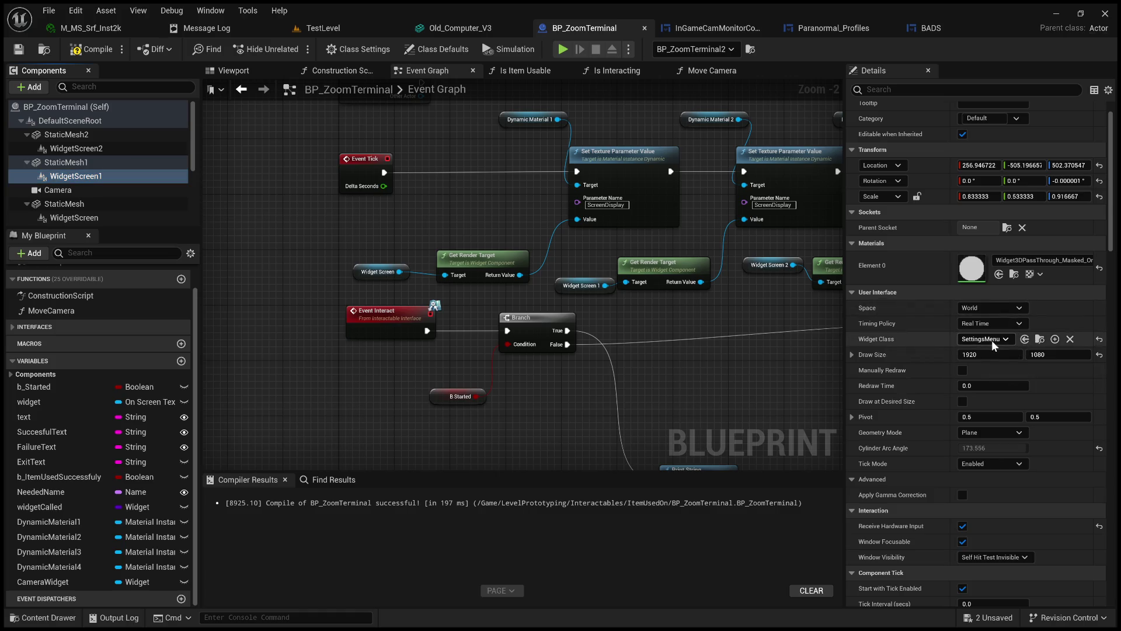
pyautogui.click(1001, 179)
pyautogui.click(69, 52)
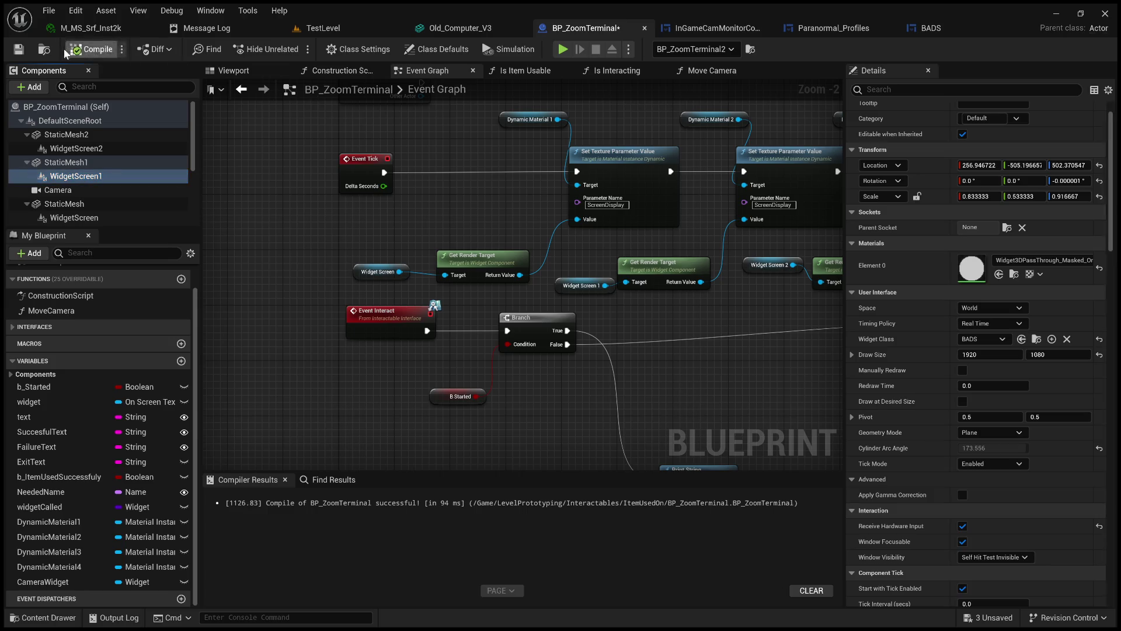
pyautogui.click(339, 28)
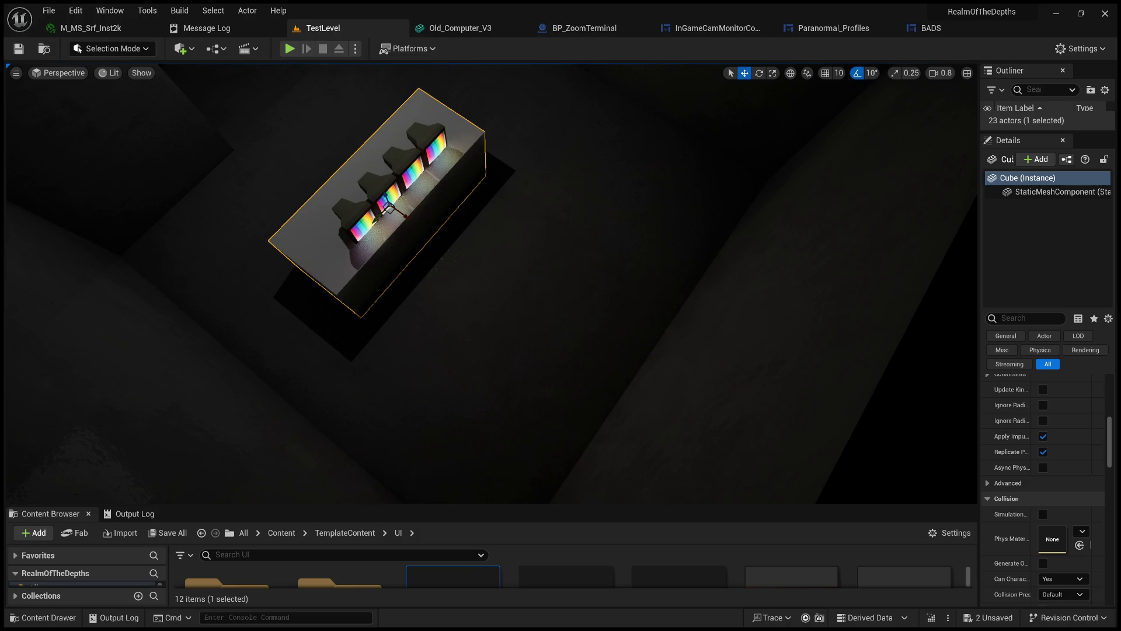
pyautogui.click(290, 49)
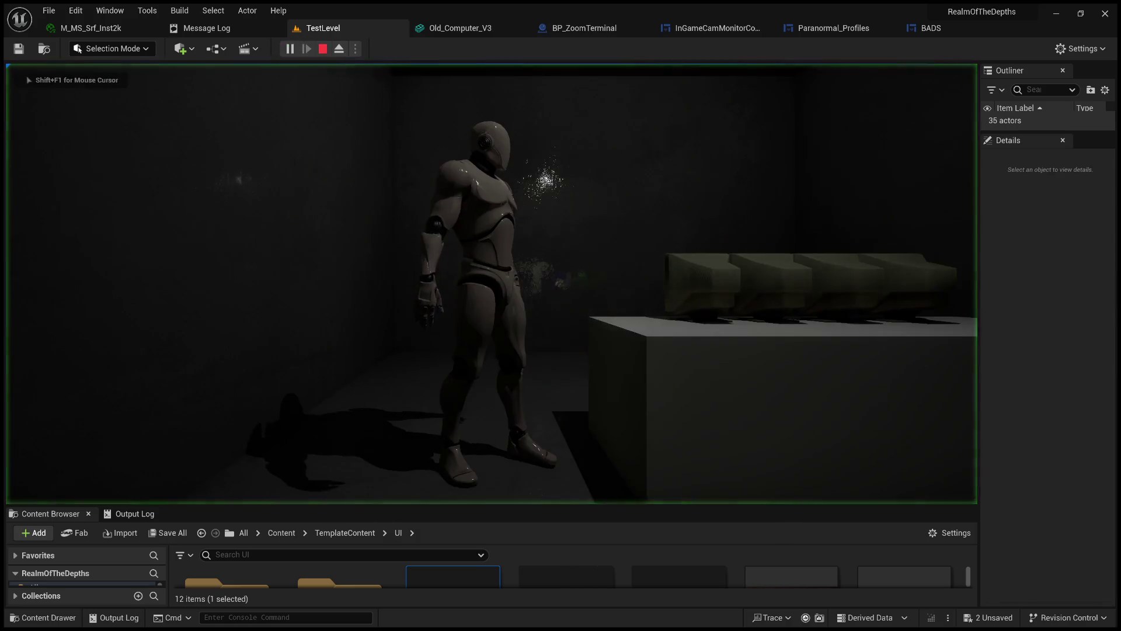
pyautogui.press('e')
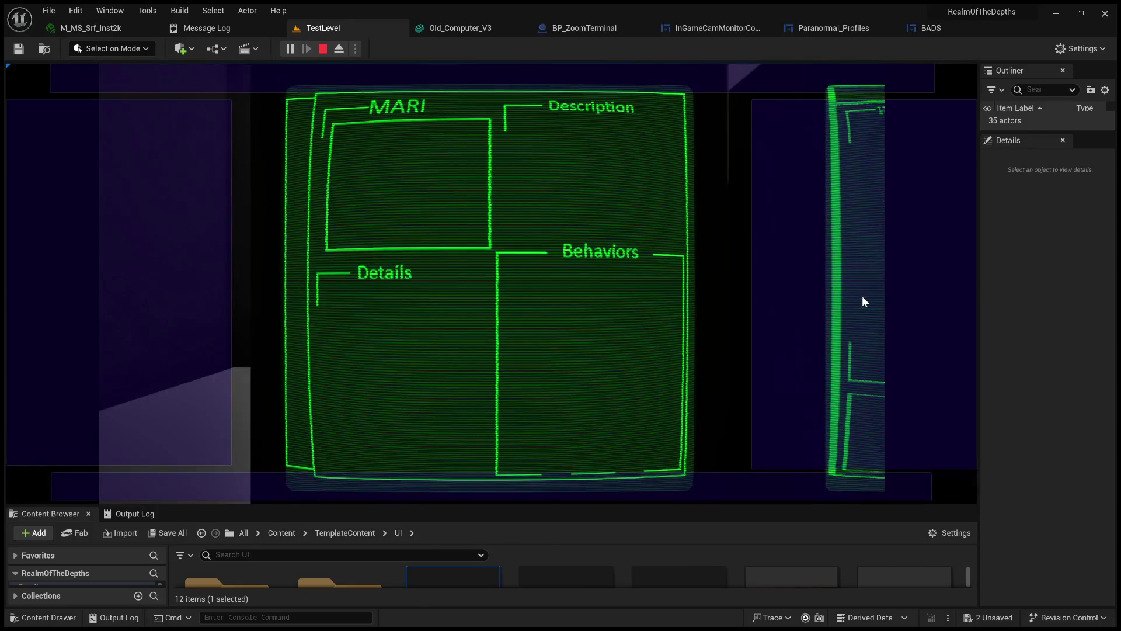
pyautogui.click(853, 290)
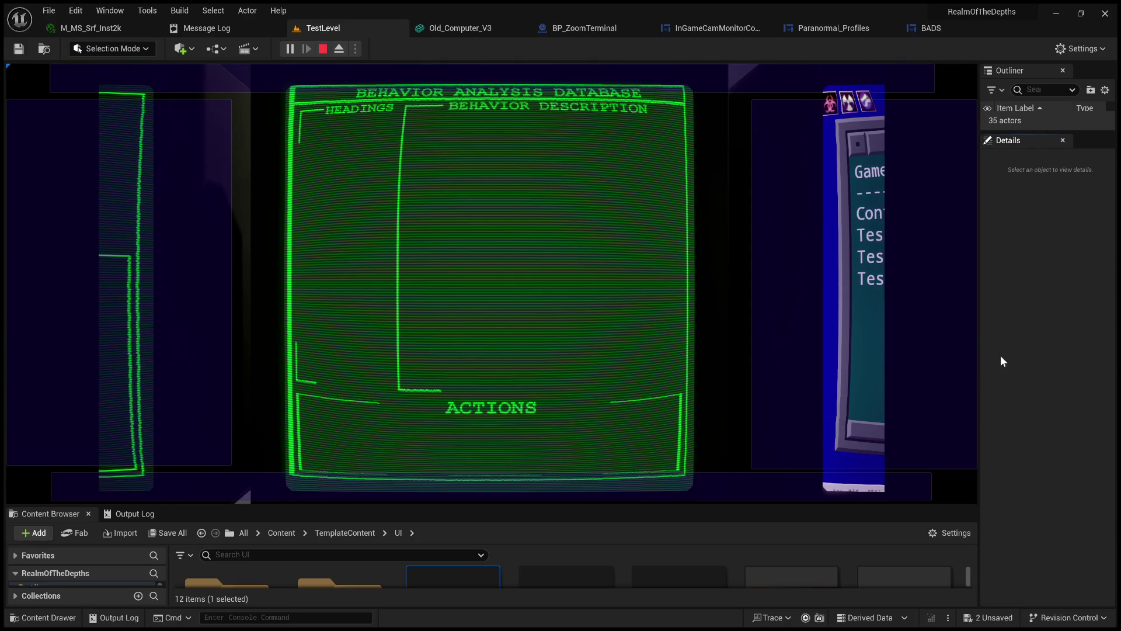
pyautogui.moveTo(979, 312); pyautogui.dragTo(1083, 313)
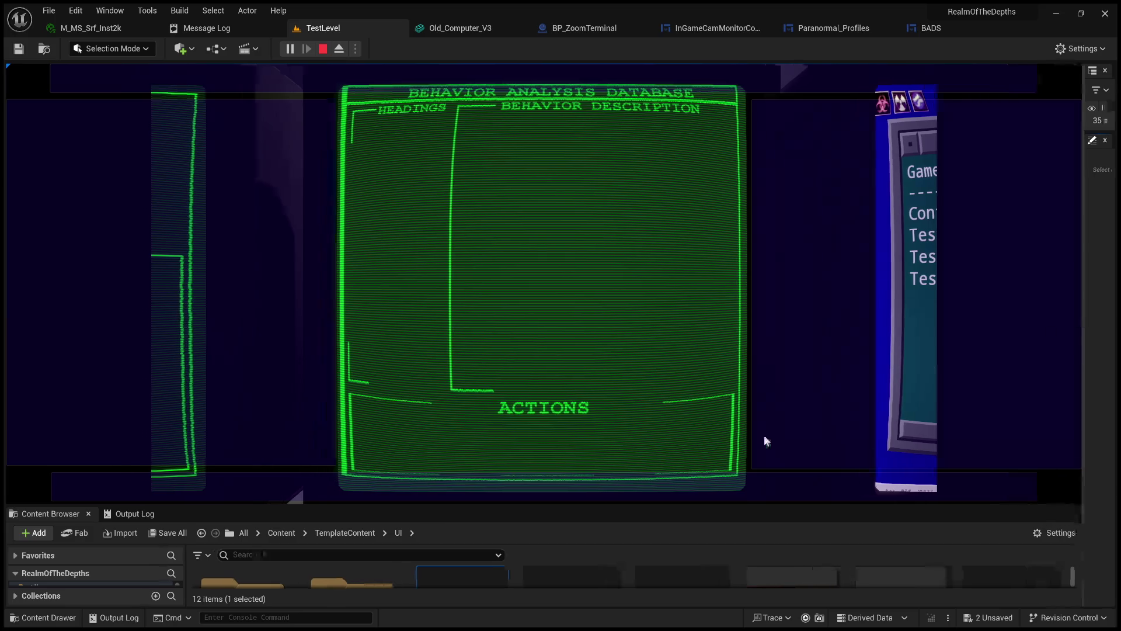
pyautogui.moveTo(644, 503); pyautogui.dragTo(640, 558)
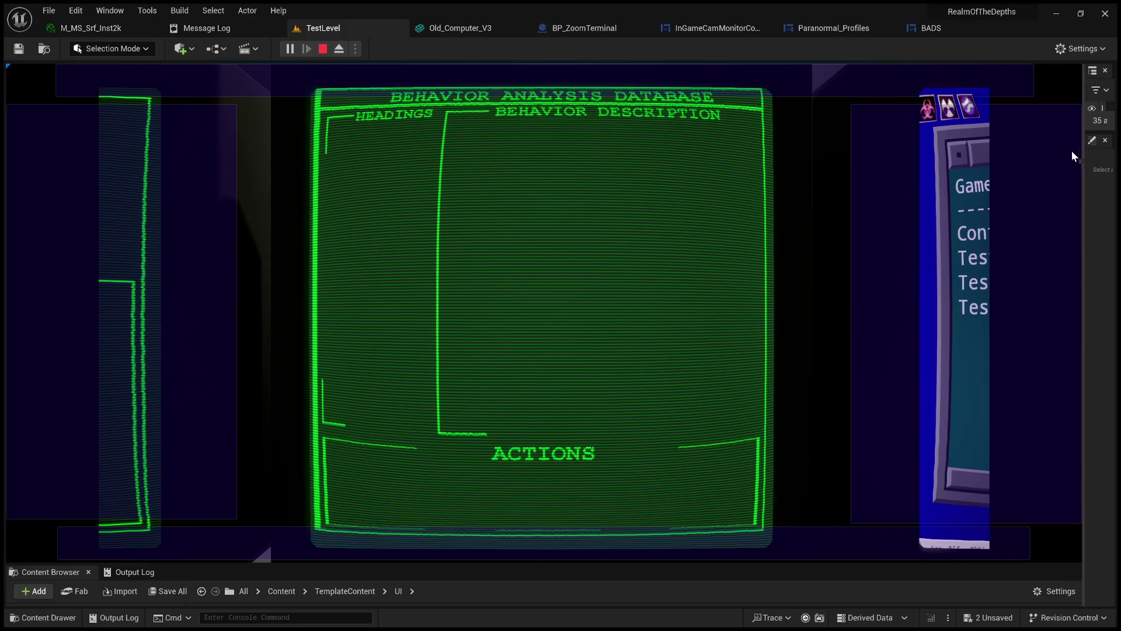
pyautogui.moveTo(1082, 153); pyautogui.dragTo(899, 152)
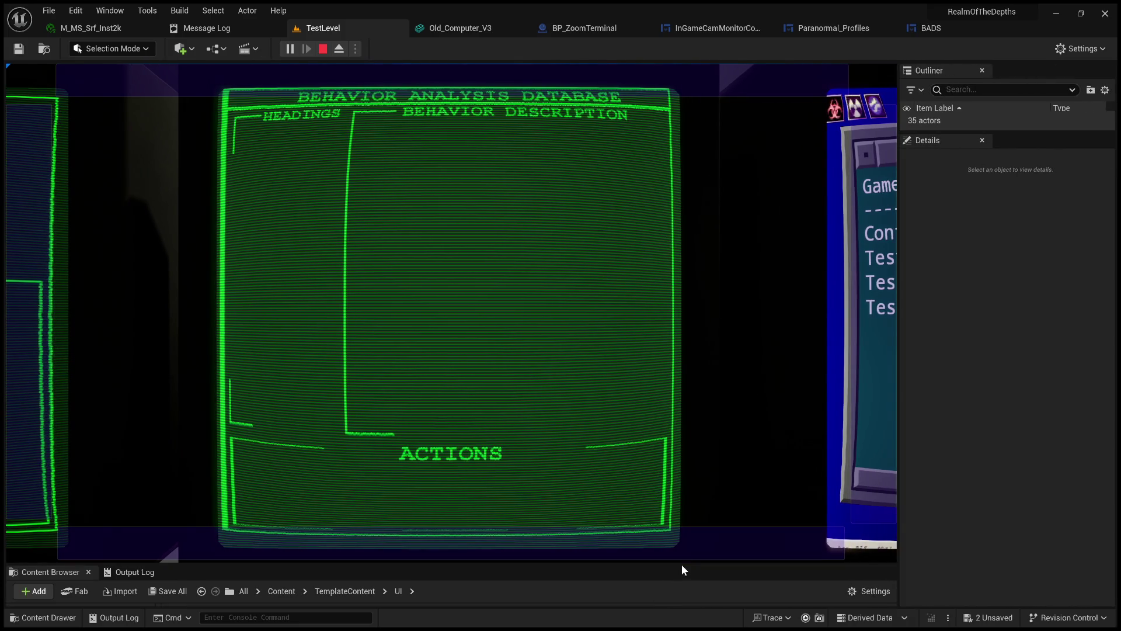
pyautogui.moveTo(682, 564); pyautogui.dragTo(661, 413)
pyautogui.click(323, 48)
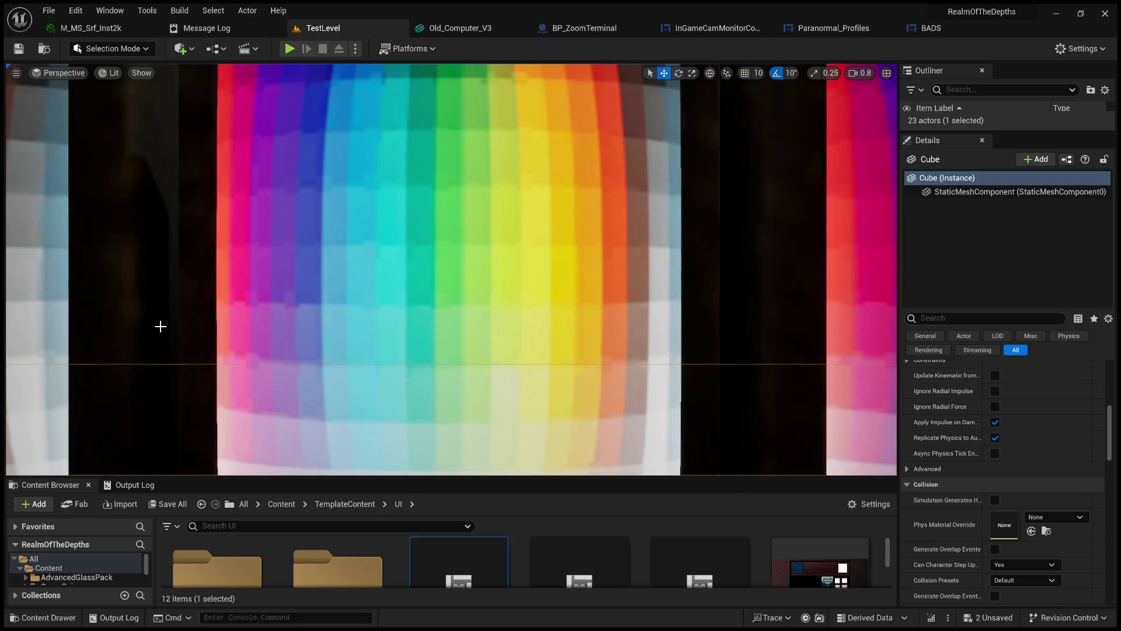
# Pull the viewport camera back from the monitors and save all unsaved changes.
pyautogui.scroll(-10, 160, 325)
pyautogui.scroll(3, 452, 269)
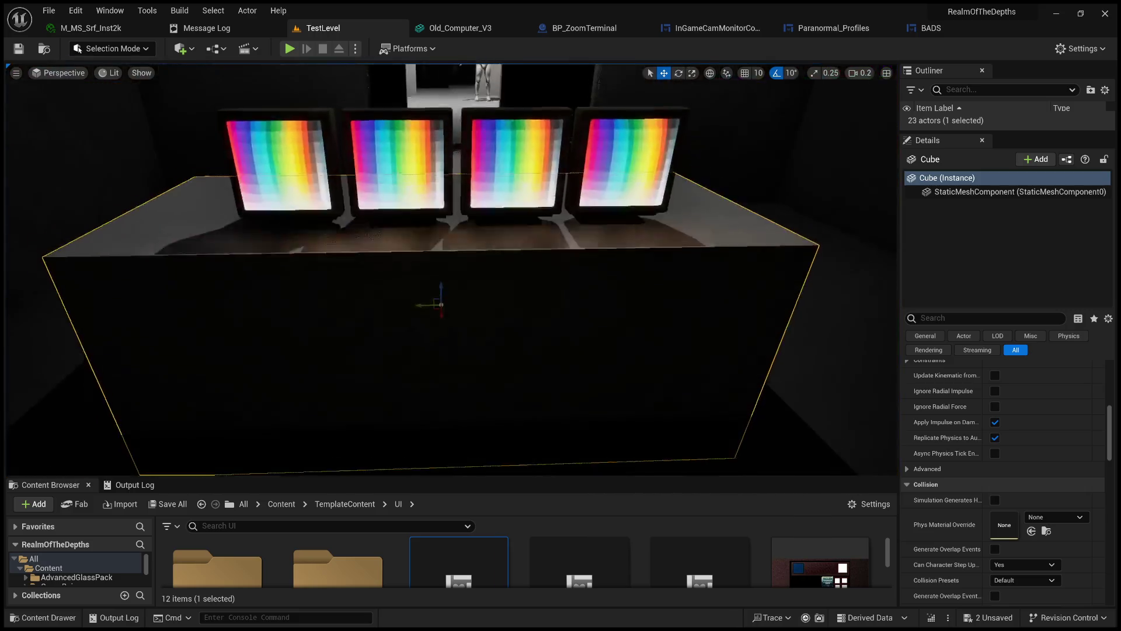
pyautogui.press('s')
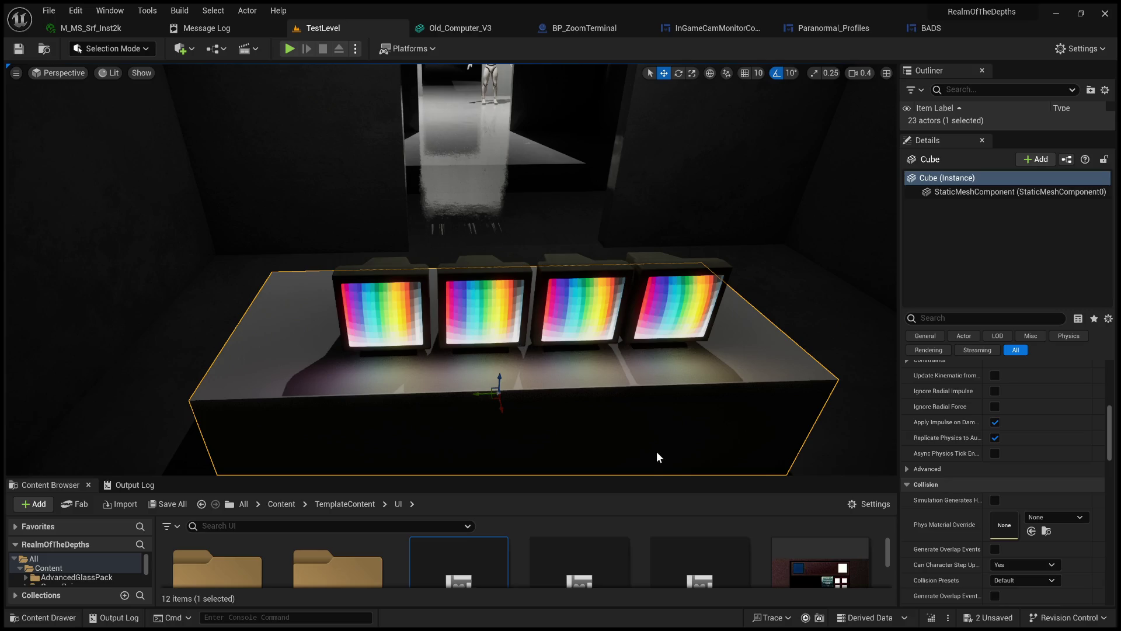
pyautogui.hotkey('ctrl', 's')
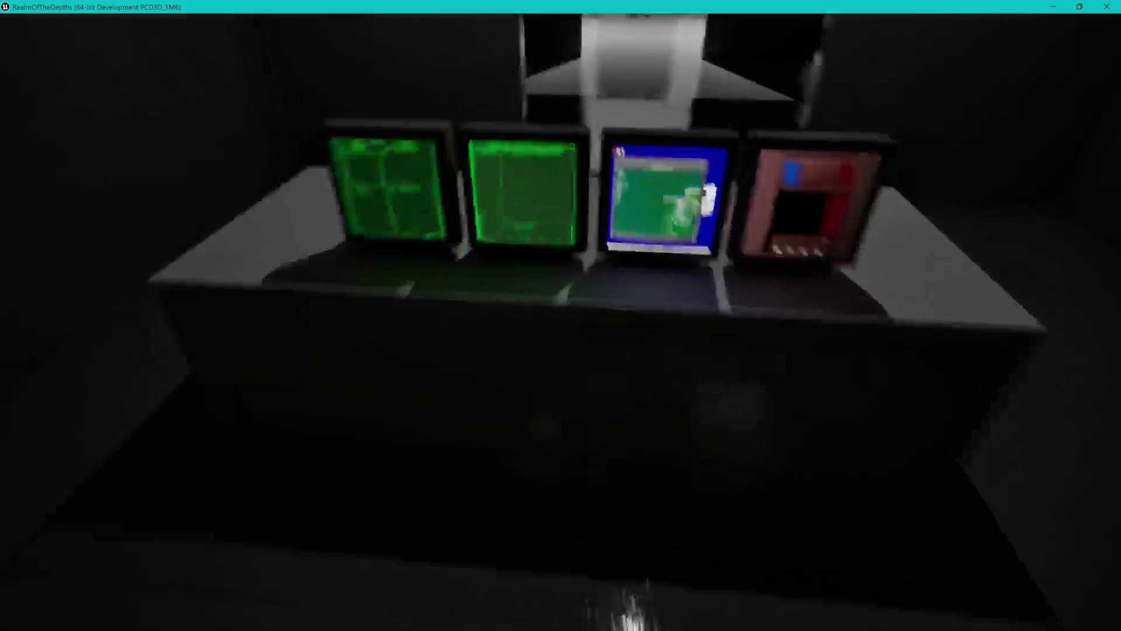
# Zoom in on the terminal screens to show the Behavior Analysis Database monitor.
pyautogui.click(1058, 251)
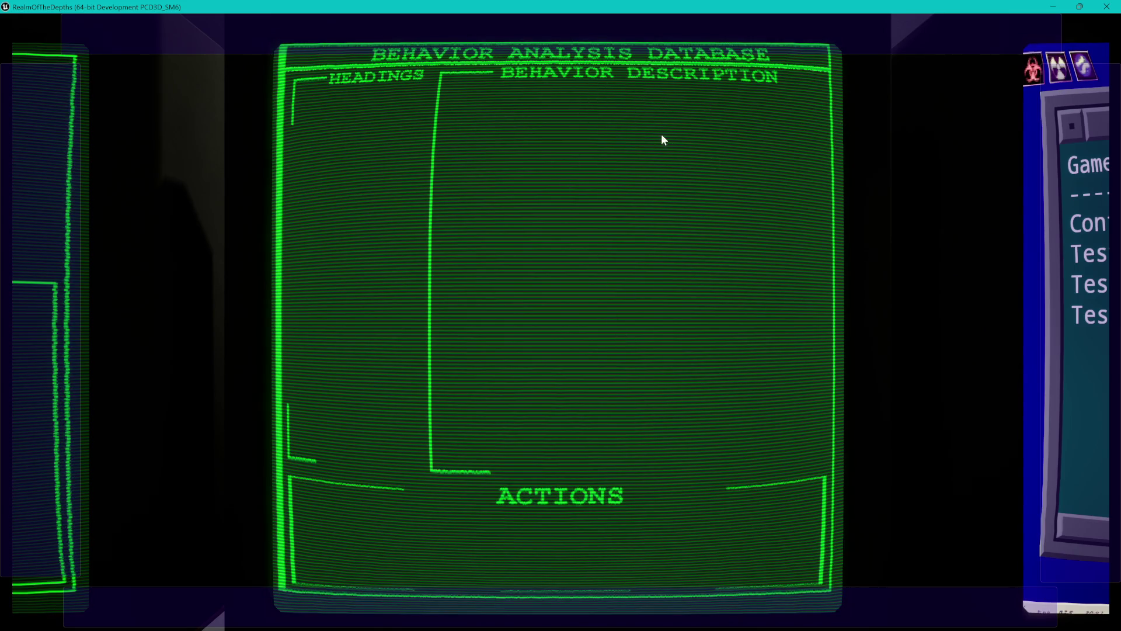
# Switch repeatedly between the MARI and database terminals, then zoom out to show both.
pyautogui.click(52, 290)
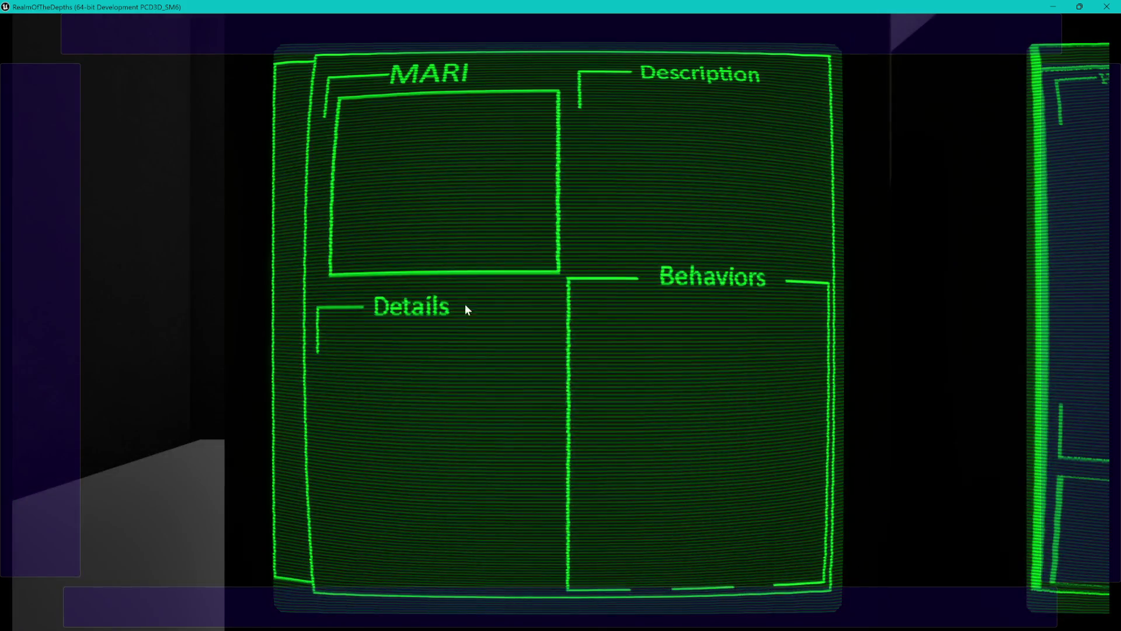
pyautogui.click(738, 310)
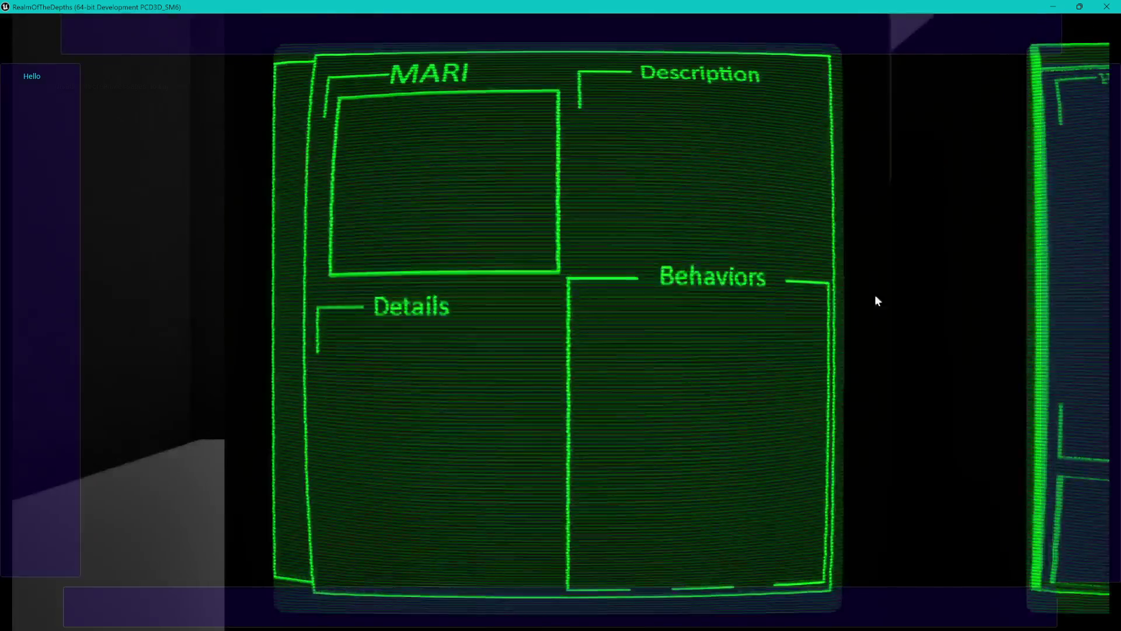
pyautogui.click(1059, 249)
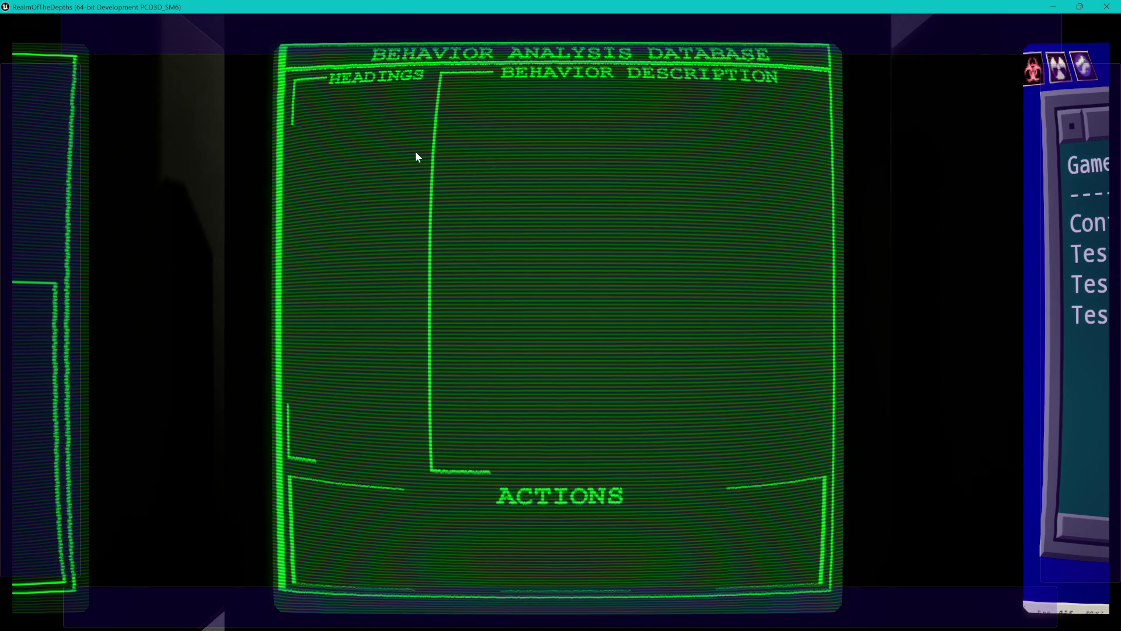
pyautogui.click(65, 270)
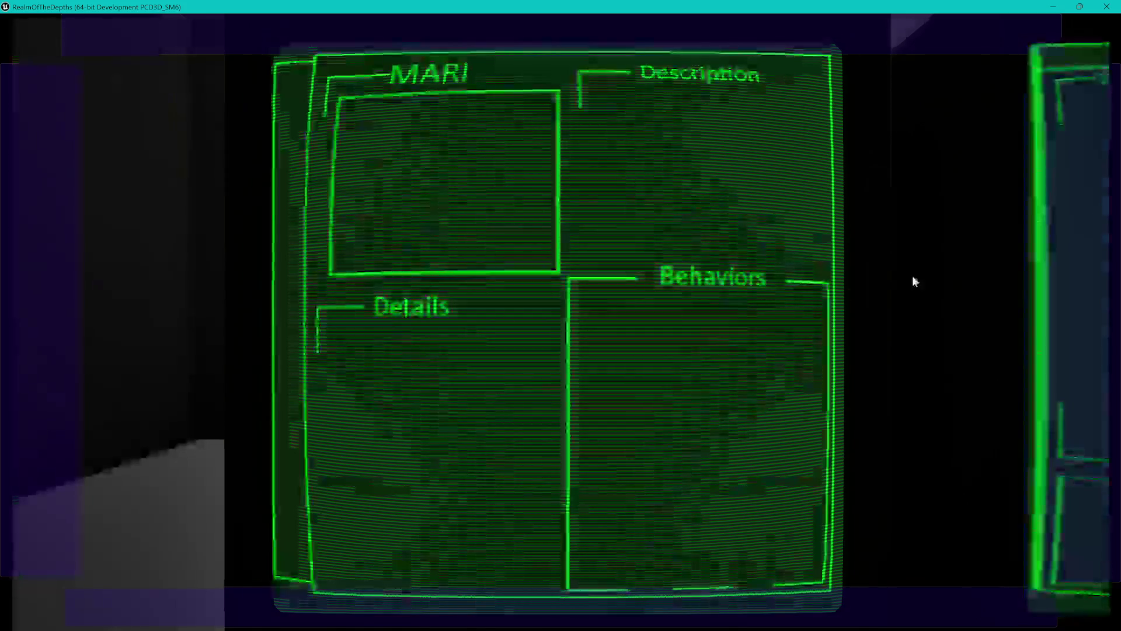
pyautogui.click(1069, 255)
pyautogui.click(69, 337)
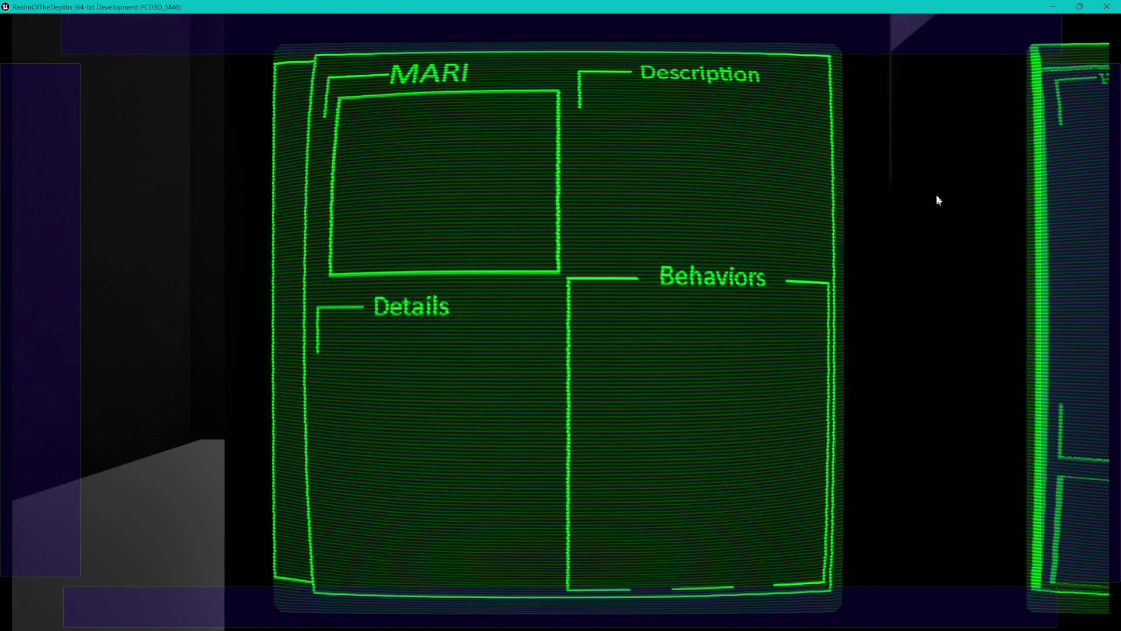
pyautogui.click(1069, 259)
pyautogui.click(81, 312)
pyautogui.click(1071, 305)
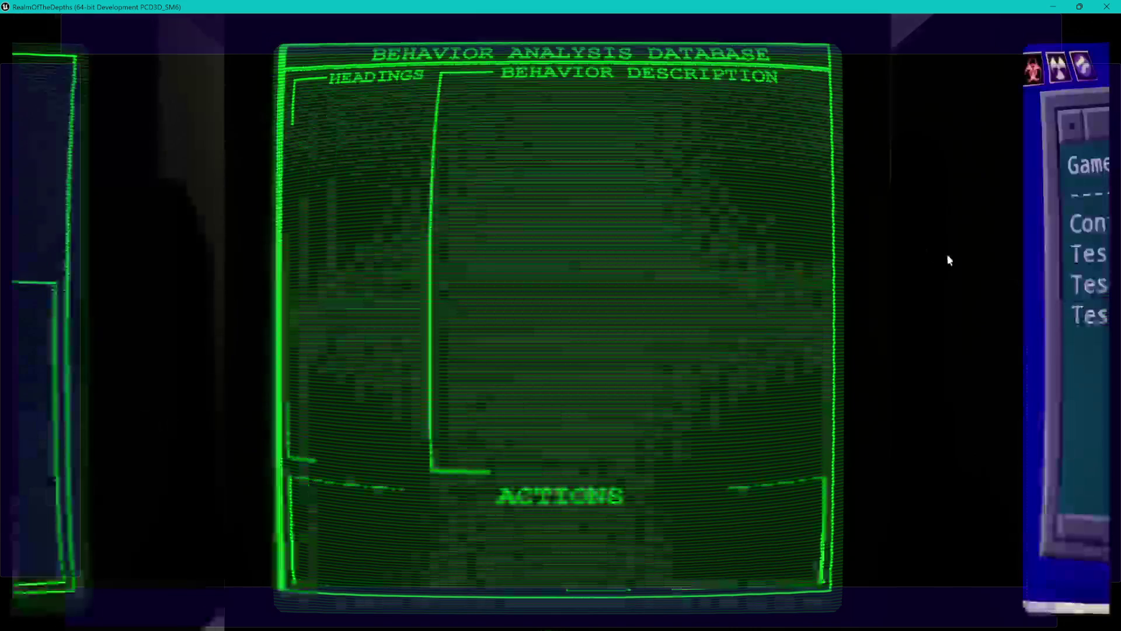
pyautogui.click(699, 594)
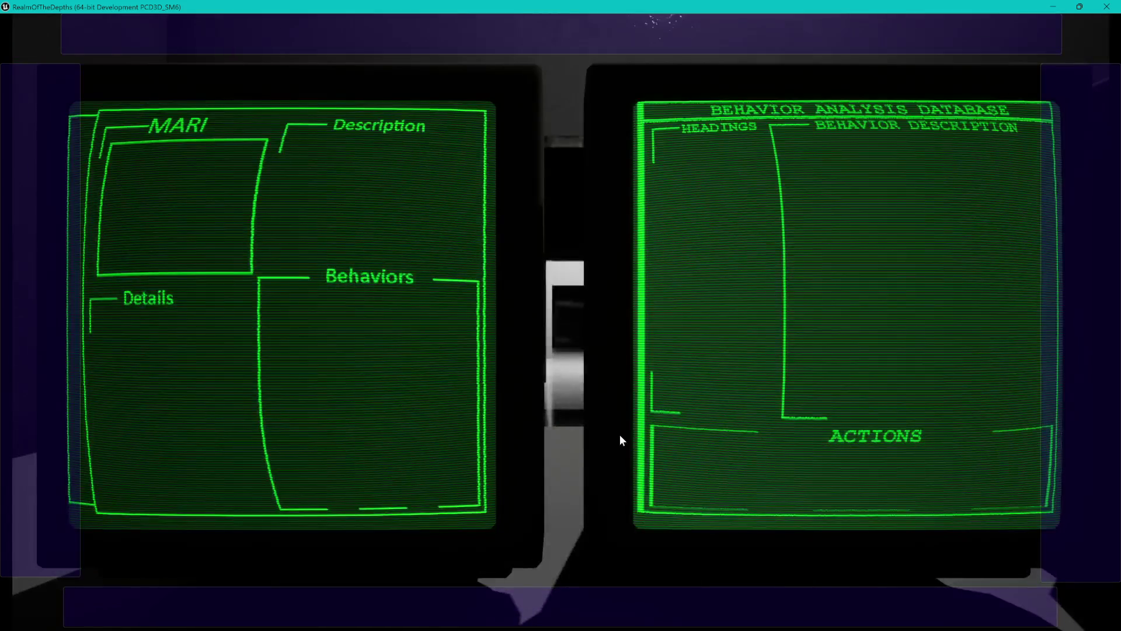
# Zoom in and out of MARI, cycling to the System Manager and menu screens and back.
pyautogui.click(642, 45)
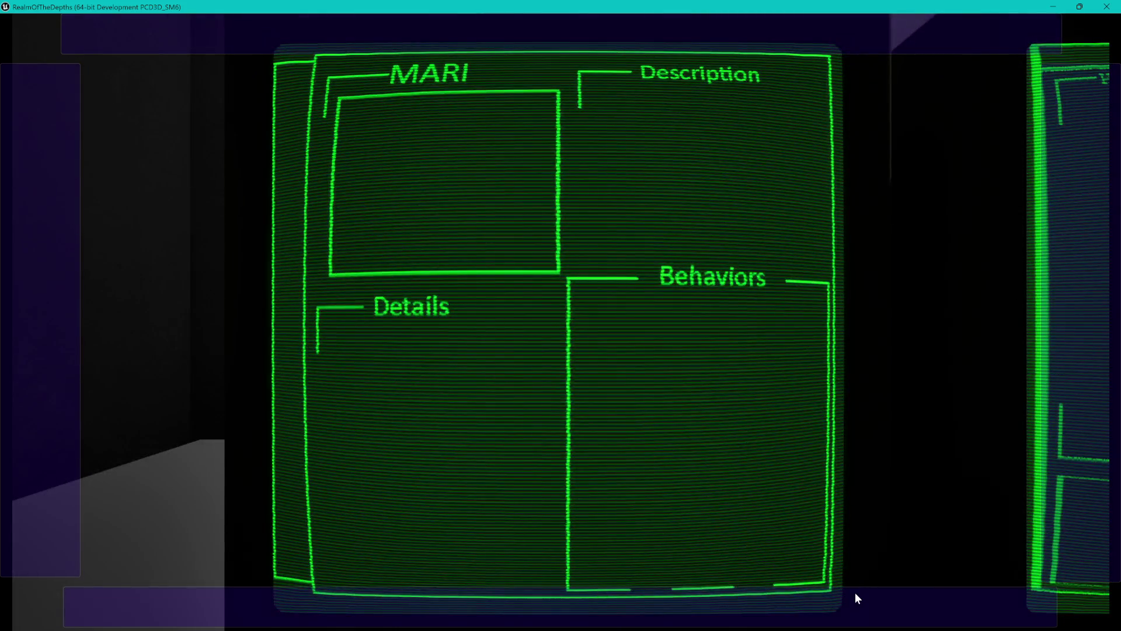
pyautogui.click(855, 593)
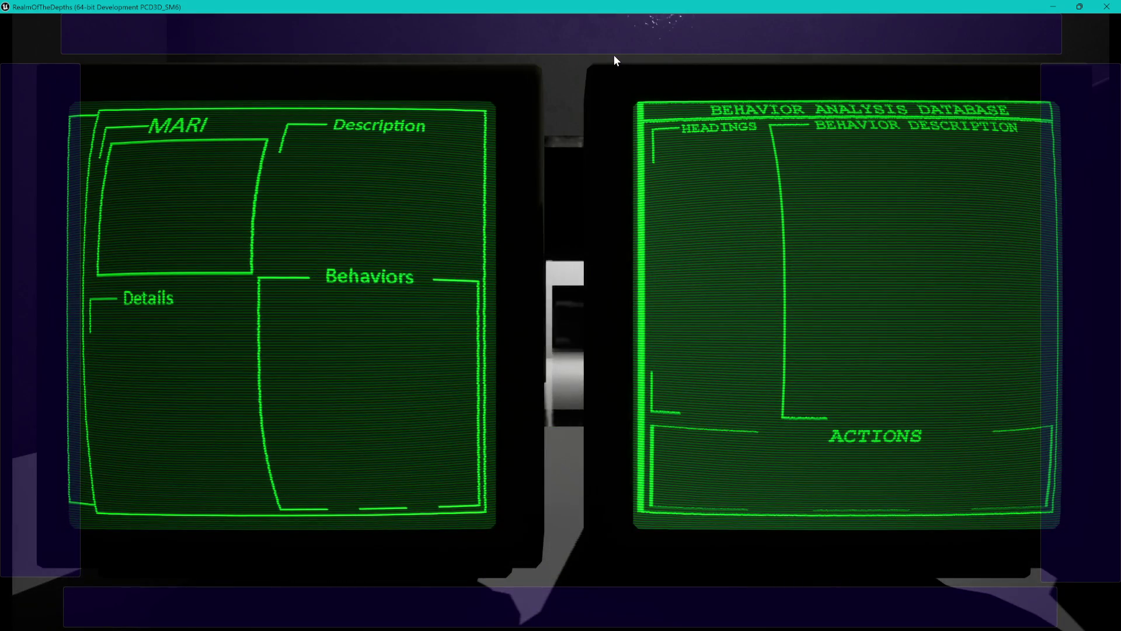
pyautogui.click(1070, 176)
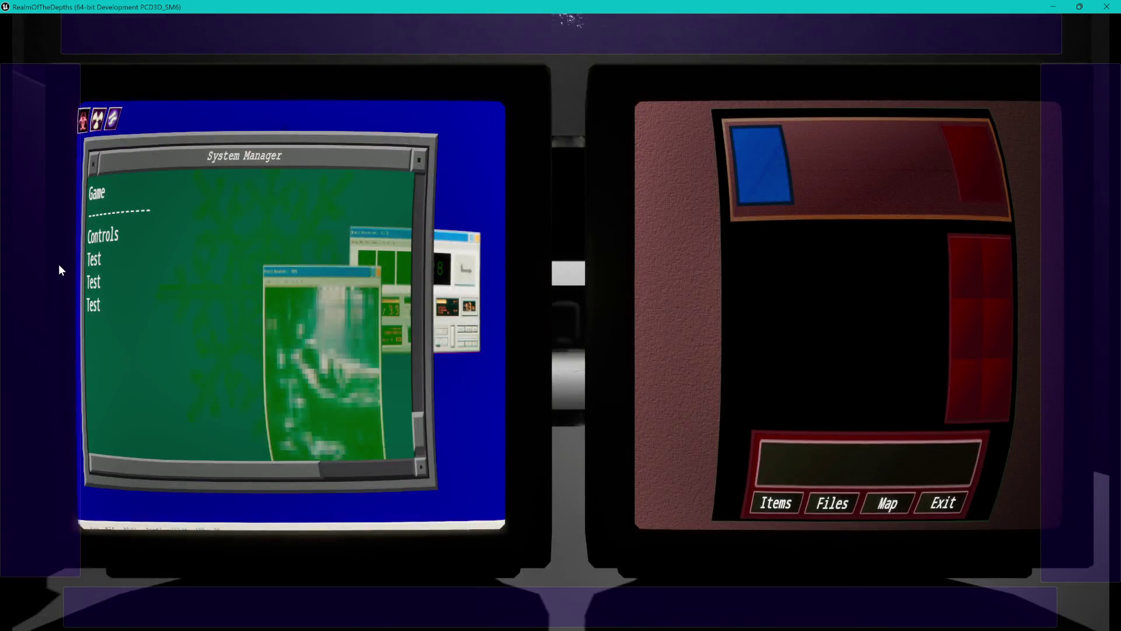
pyautogui.click(59, 270)
pyautogui.click(643, 45)
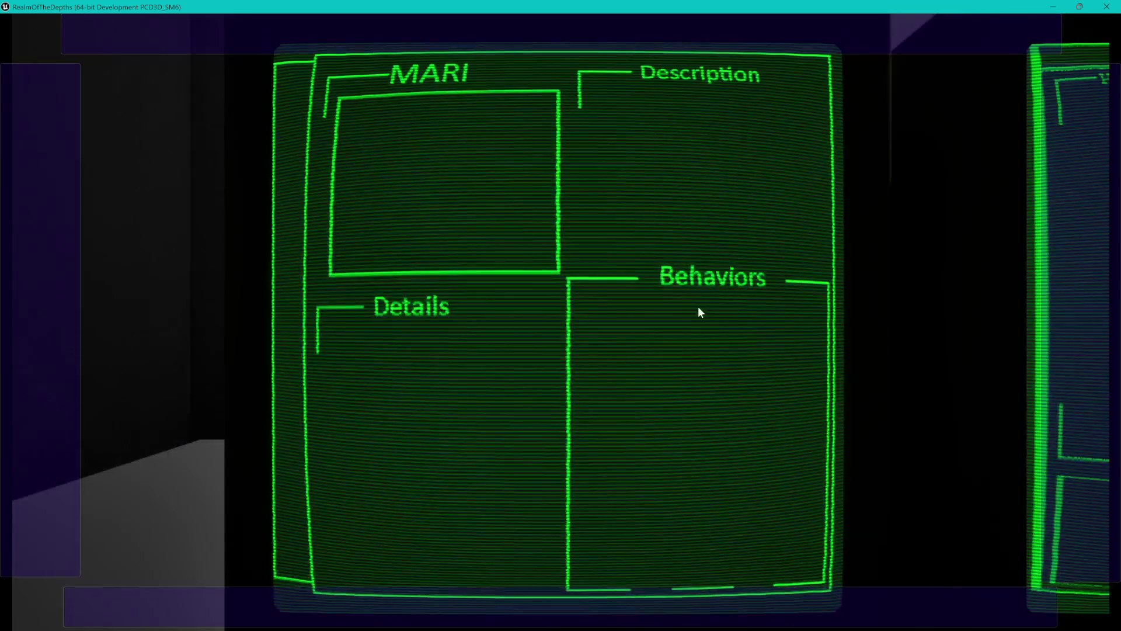
pyautogui.click(1059, 269)
pyautogui.click(609, 597)
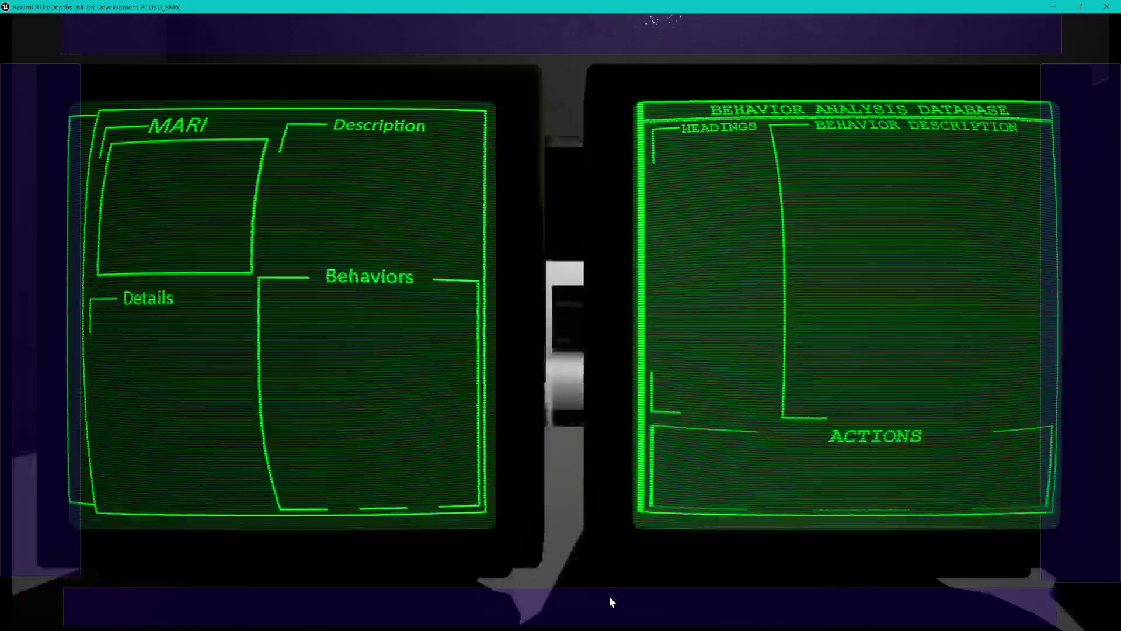
pyautogui.click(1060, 251)
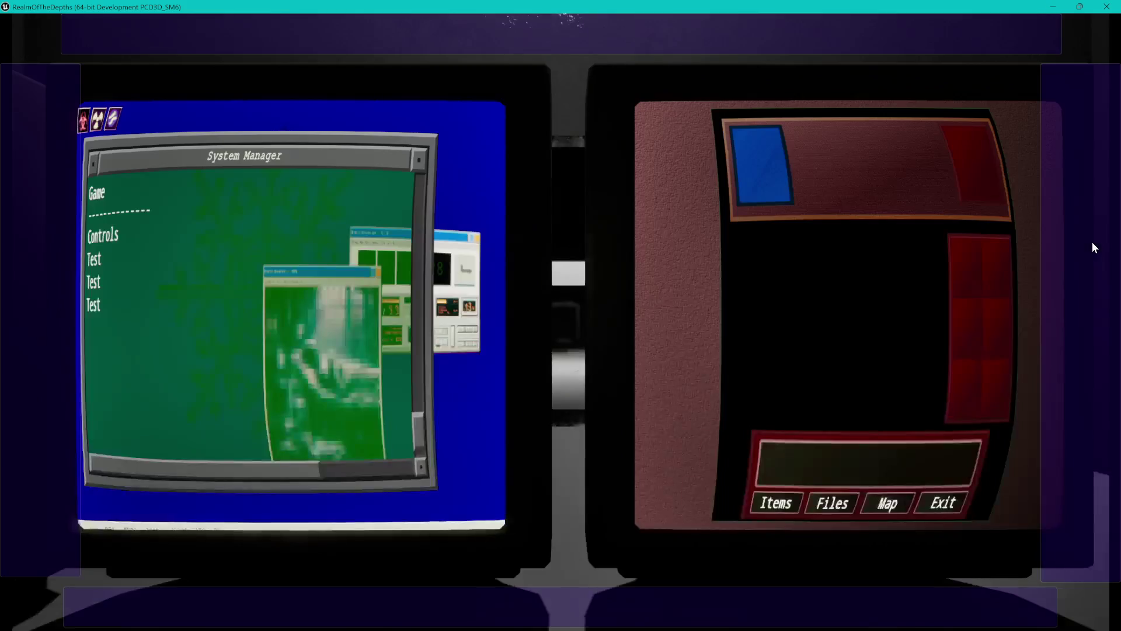
pyautogui.click(55, 325)
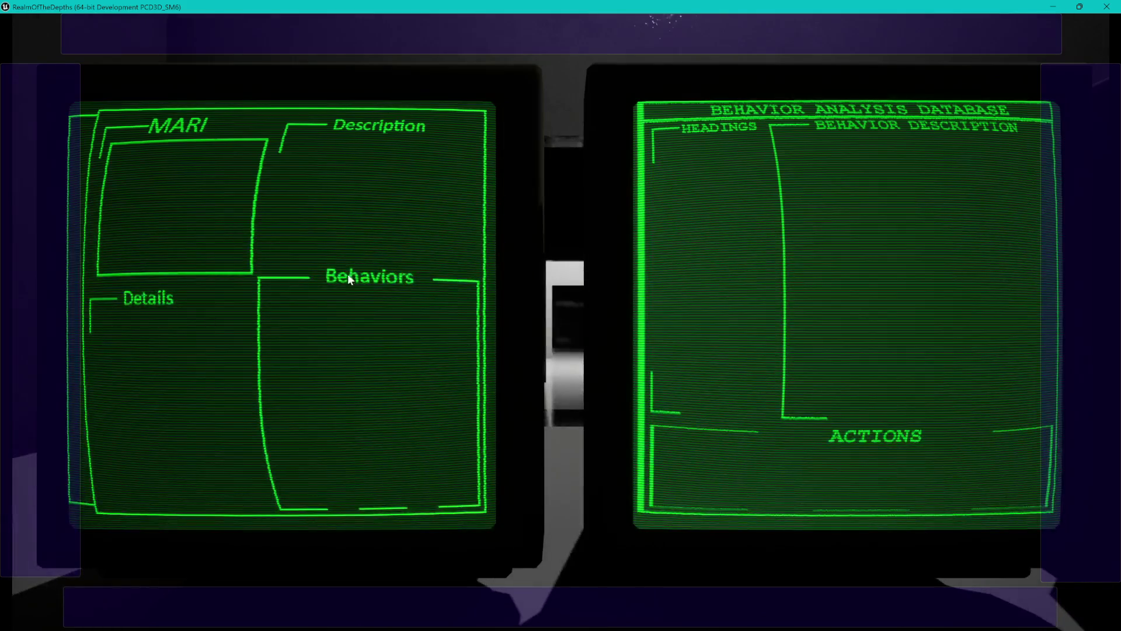
# Zoom into MARI, step between MARI and the database, then move right to System Manager.
pyautogui.click(570, 40)
pyautogui.click(1092, 316)
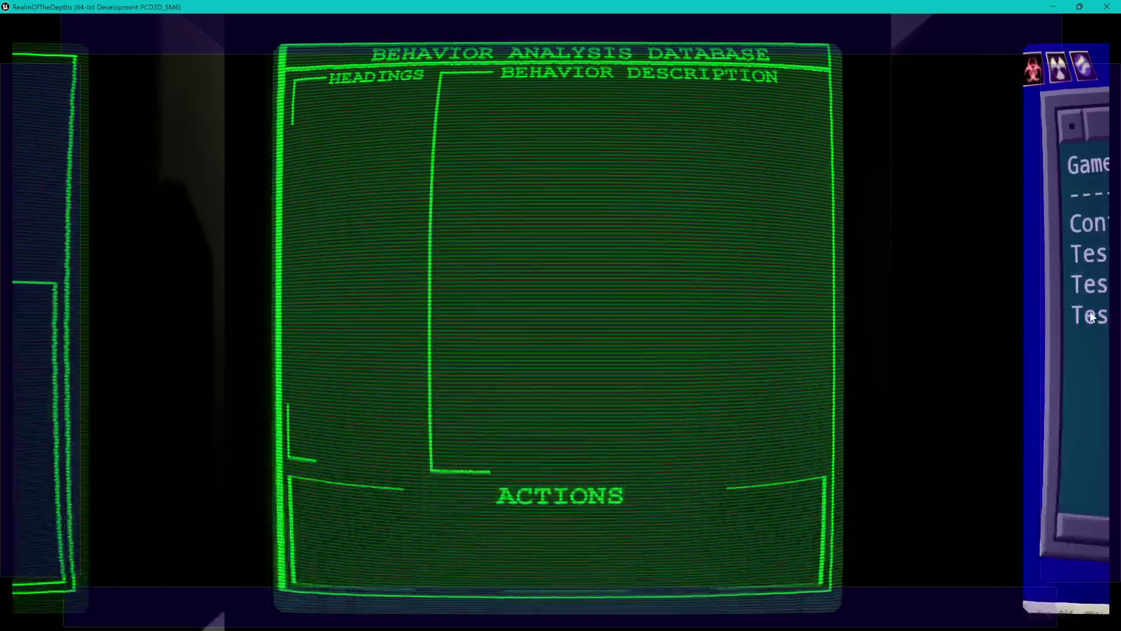
pyautogui.click(67, 292)
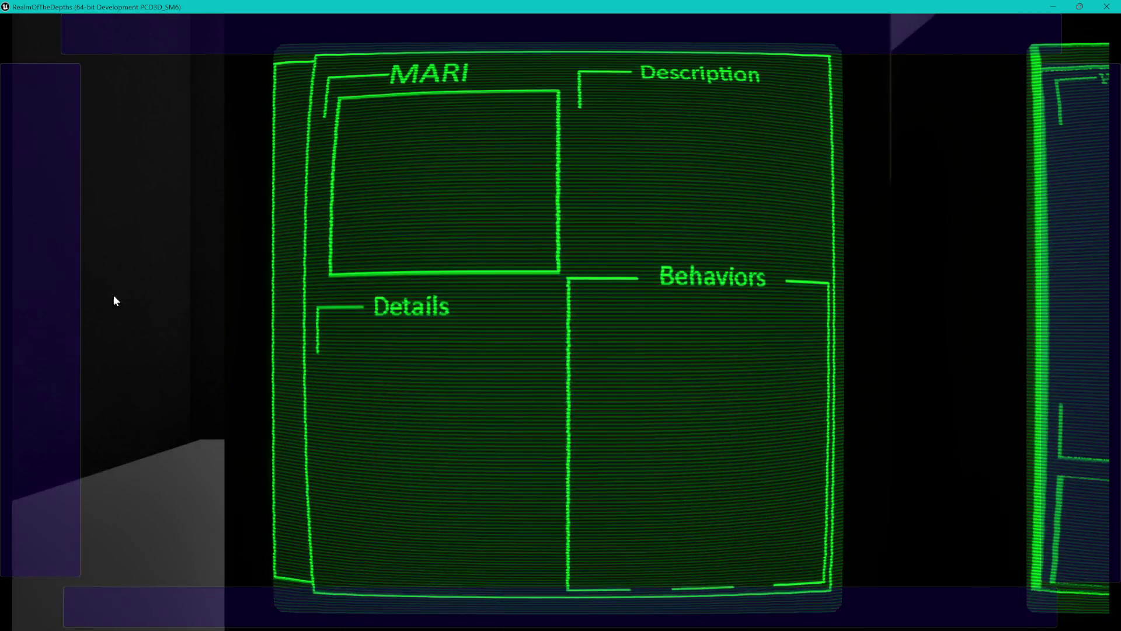
pyautogui.click(597, 601)
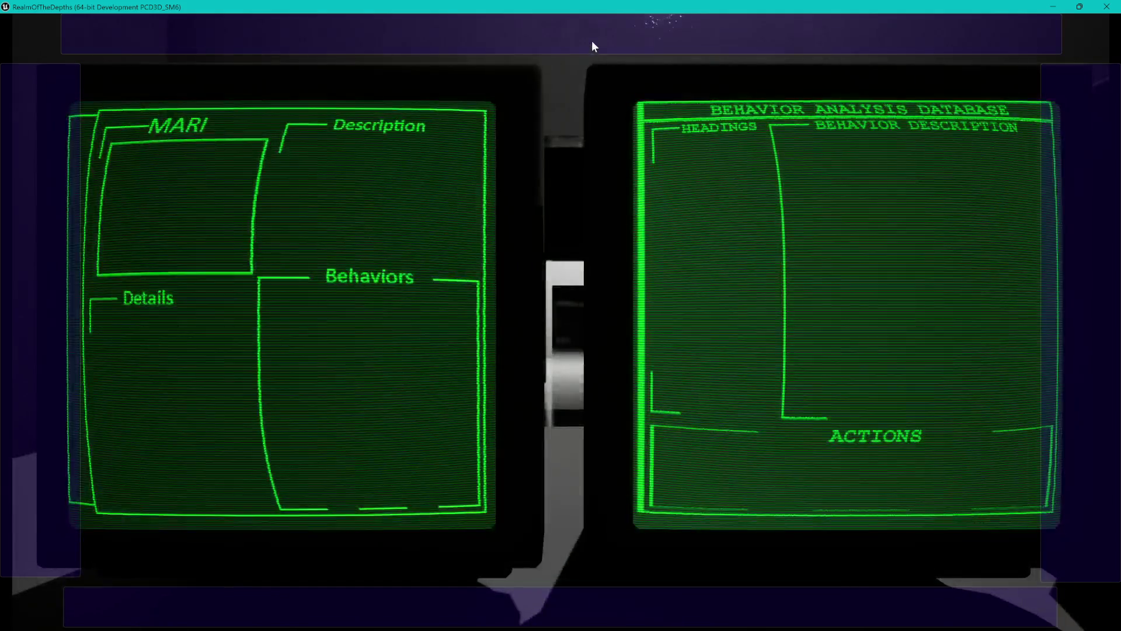
pyautogui.click(591, 40)
pyautogui.click(1088, 216)
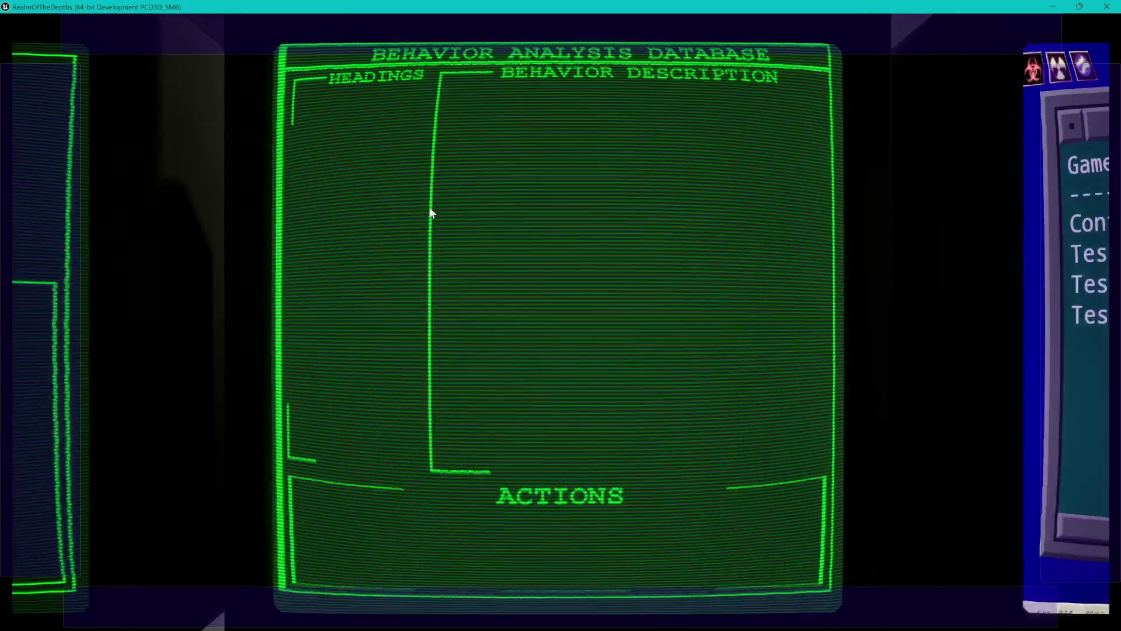
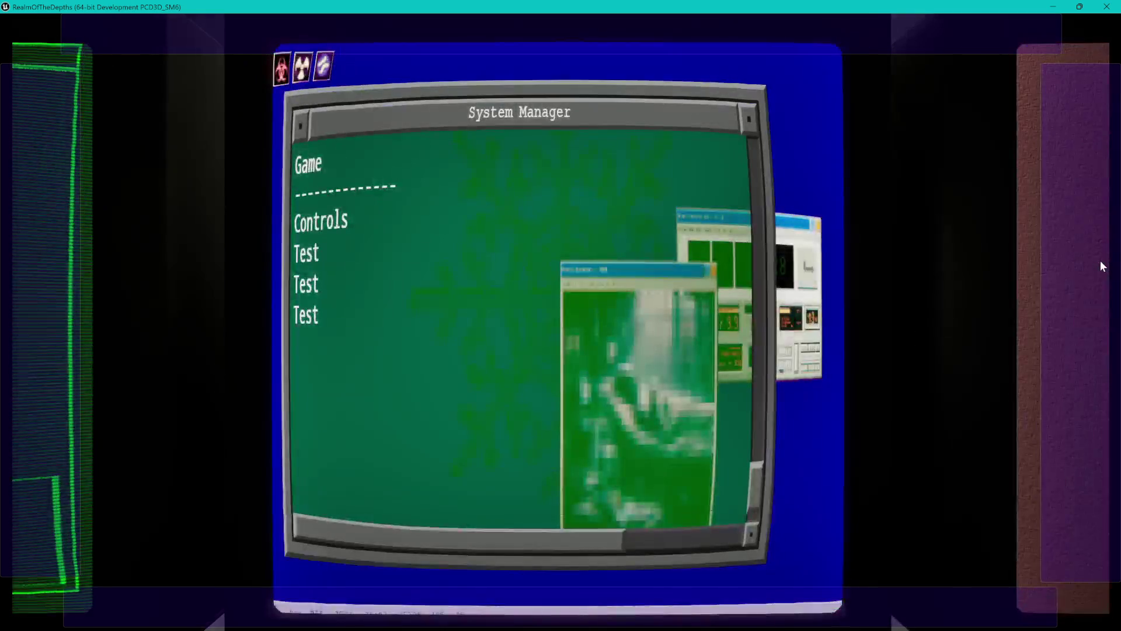
# Pan right to the red inventory monitor, then left past System Manager and Behavior Analysis Database to MARI.
pyautogui.click(1099, 260)
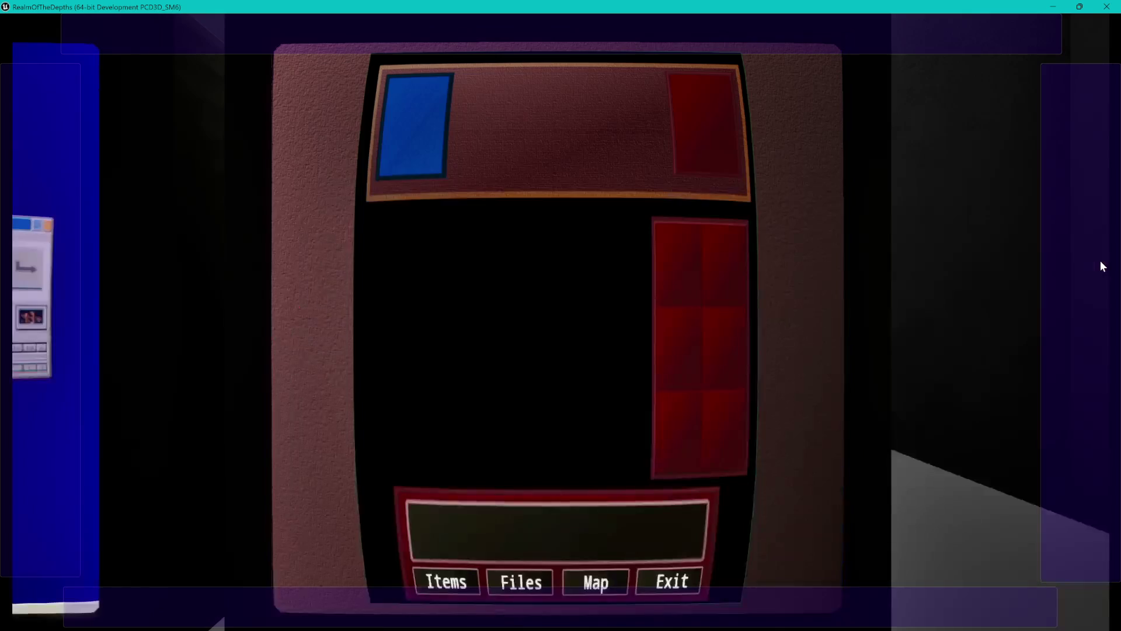
pyautogui.click(95, 307)
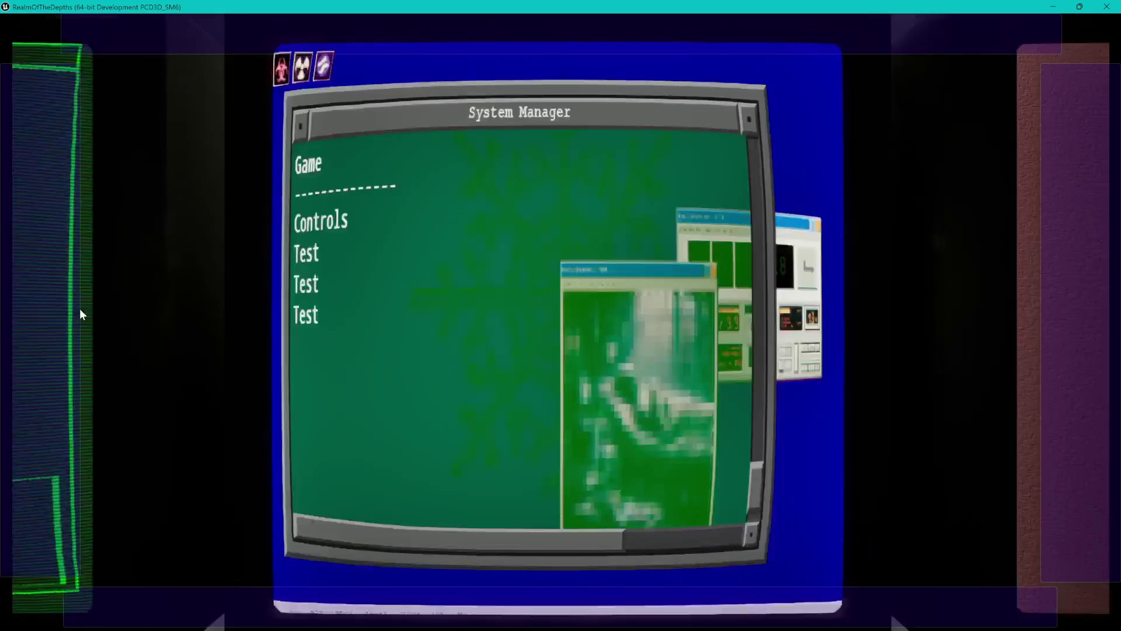
pyautogui.click(80, 308)
pyautogui.click(80, 308)
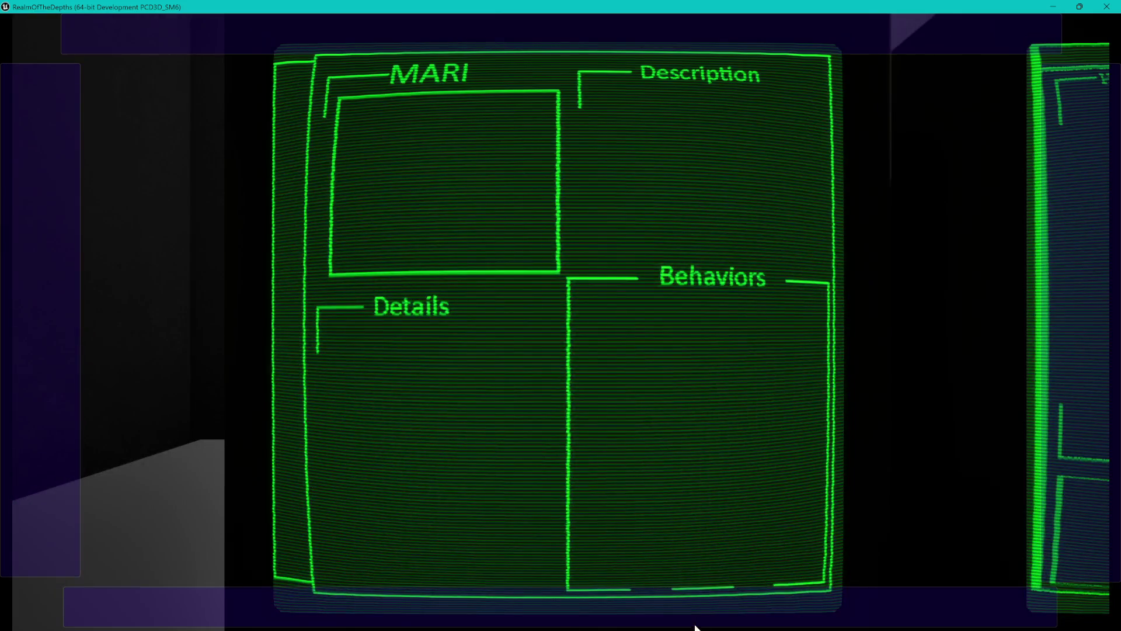
# Pull back from the MARI close-up to the two-monitor view with Behavior Analysis Database.
pyautogui.click(707, 598)
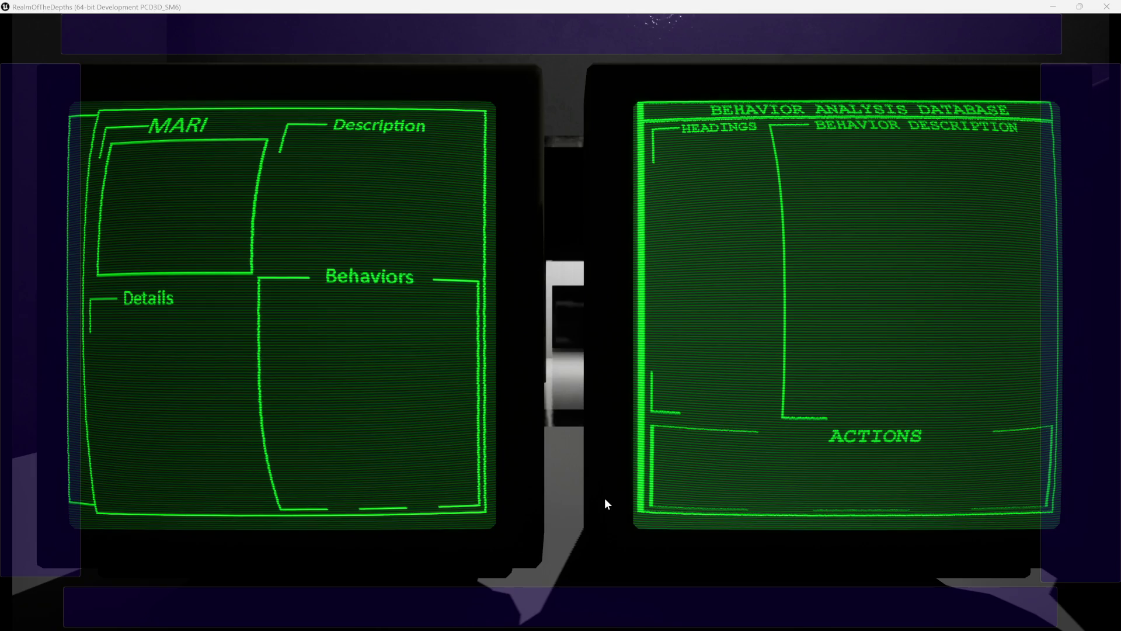
pyautogui.click(587, 490)
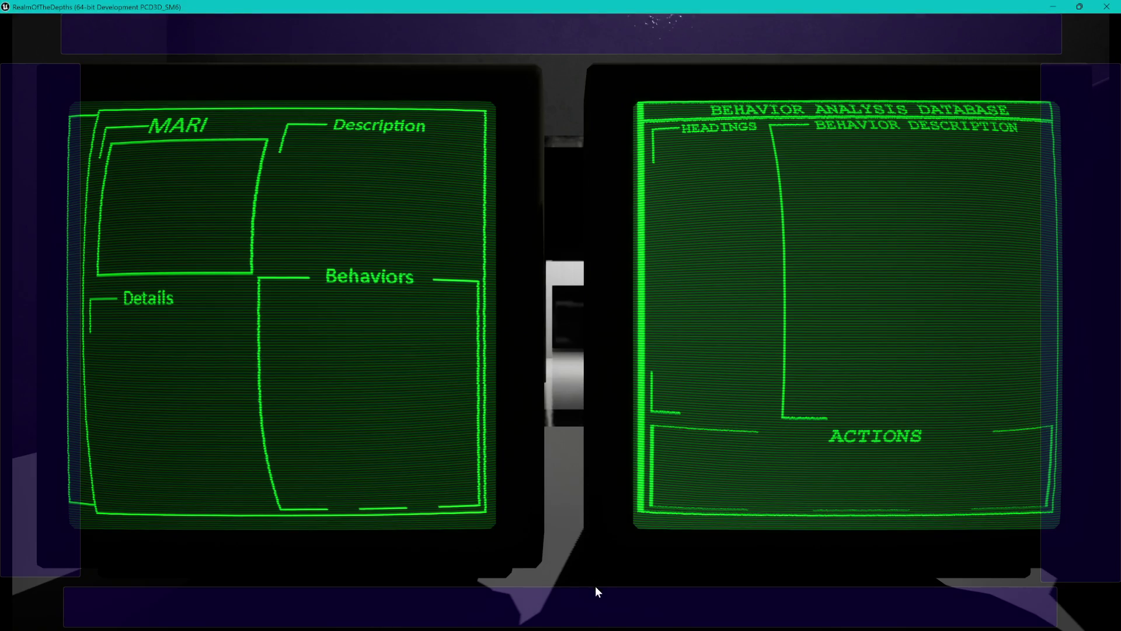
# Exit the terminal view with Escape, regain camera control and look back at the monitor desk.
pyautogui.press('Escape')
pyautogui.click(605, 494)
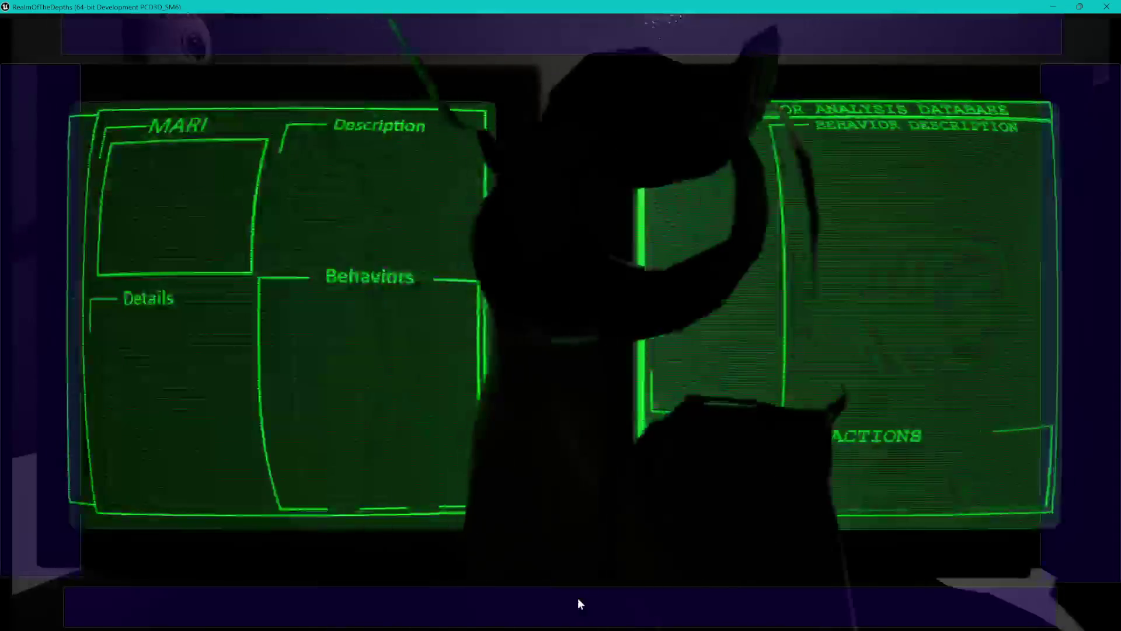
pyautogui.click(489, 438)
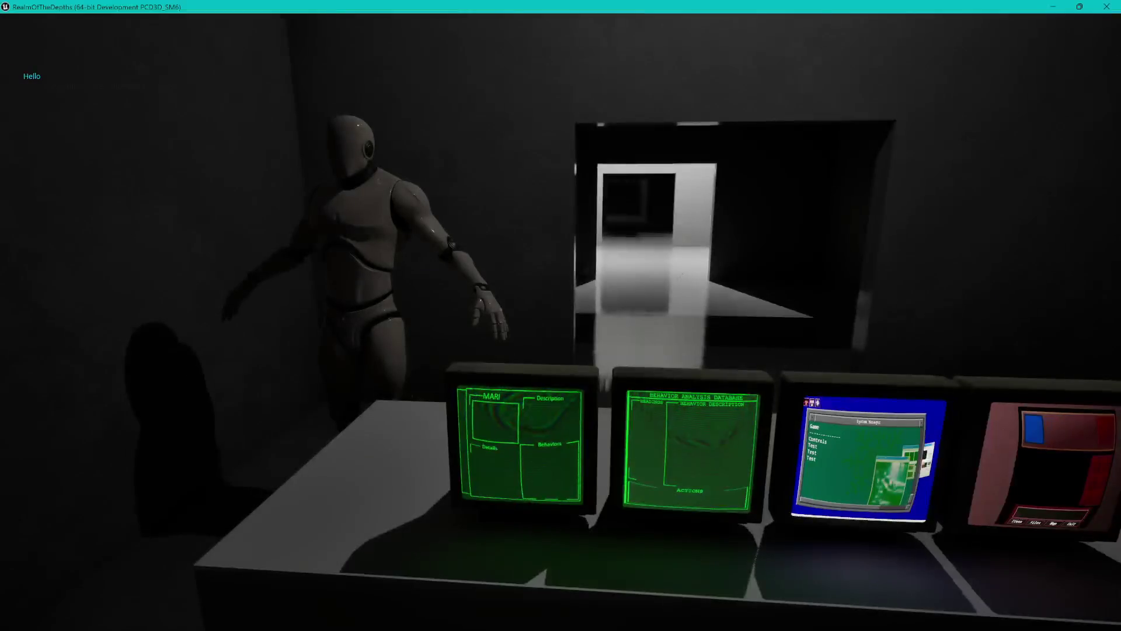
# Alt+Tab back to the game window and use the terminal desk again.
pyautogui.moveTo(201, 617)
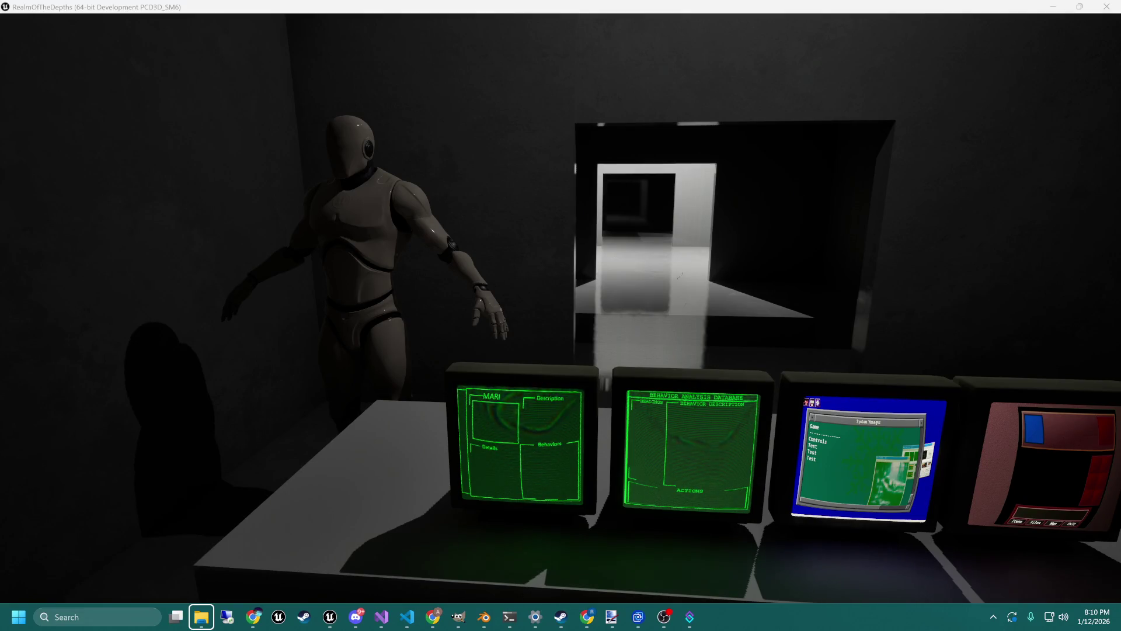
pyautogui.hotkey('alt', 'Tab')
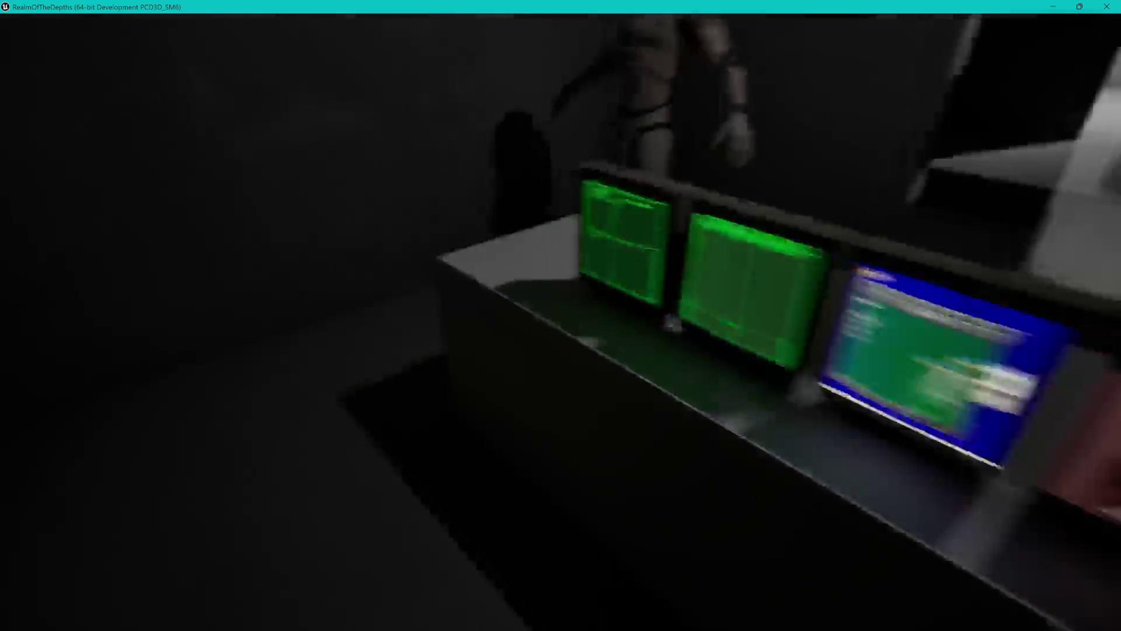
pyautogui.click(569, 310)
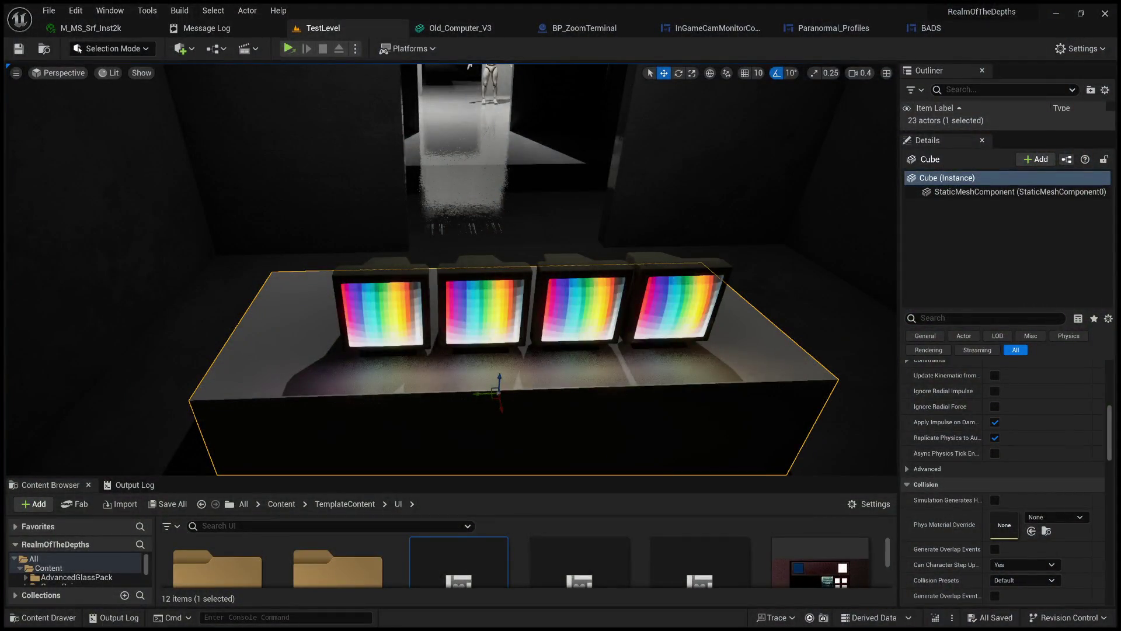
# Drag the Content Browser splitter up to show the UI widget assets, then open BP_ZoomTerminal.
pyautogui.scroll(-3, 466, 240)
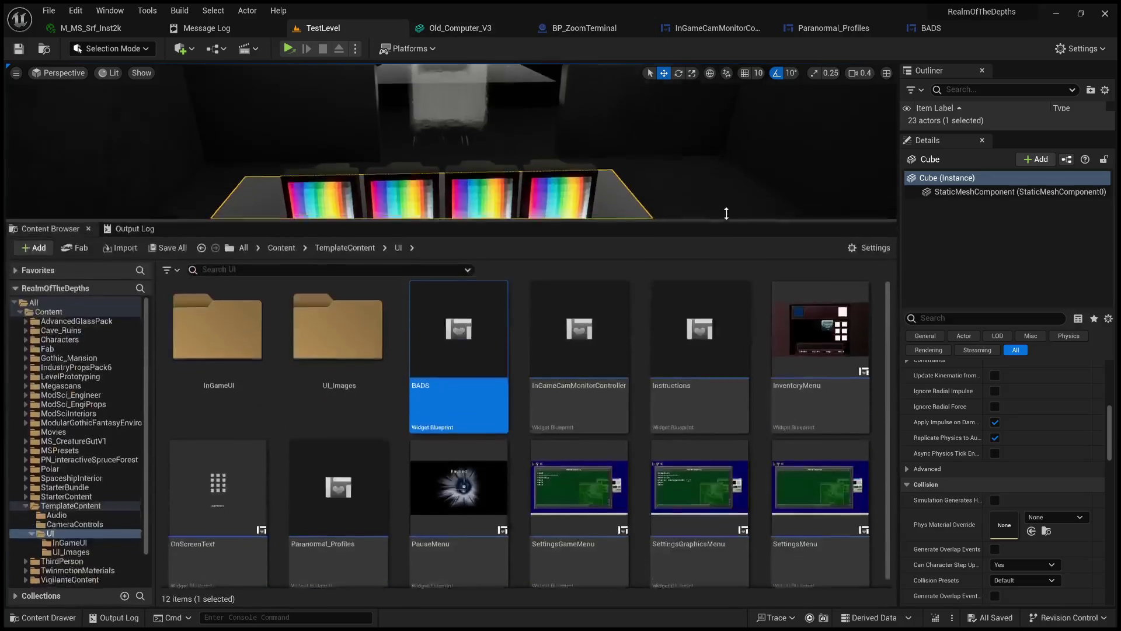
pyautogui.moveTo(754, 477); pyautogui.dragTo(730, 214)
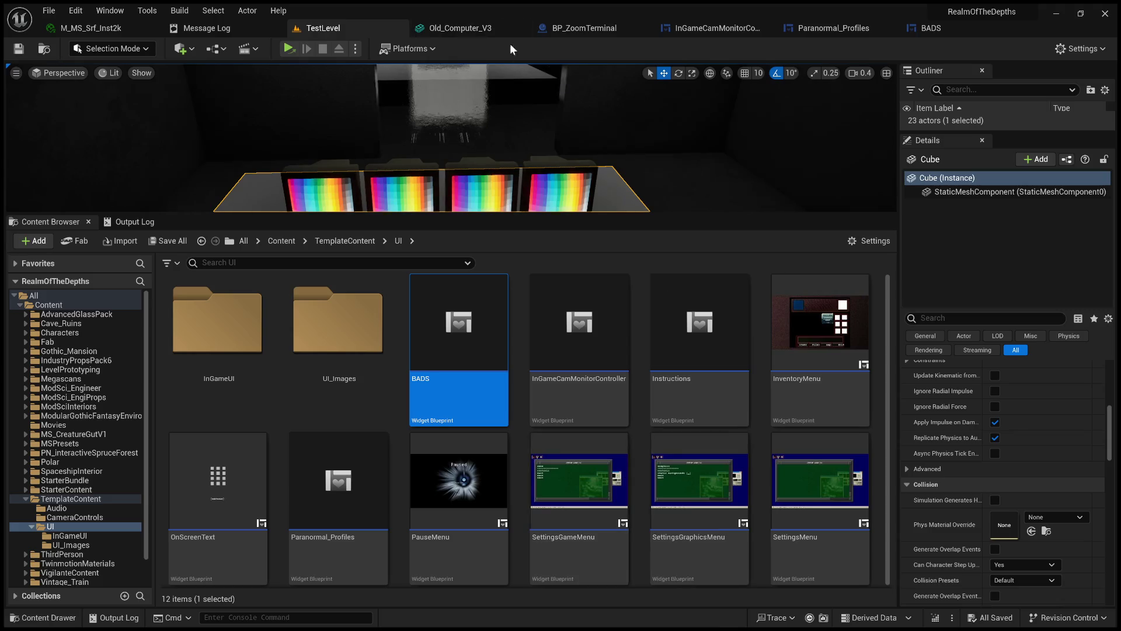
pyautogui.click(566, 26)
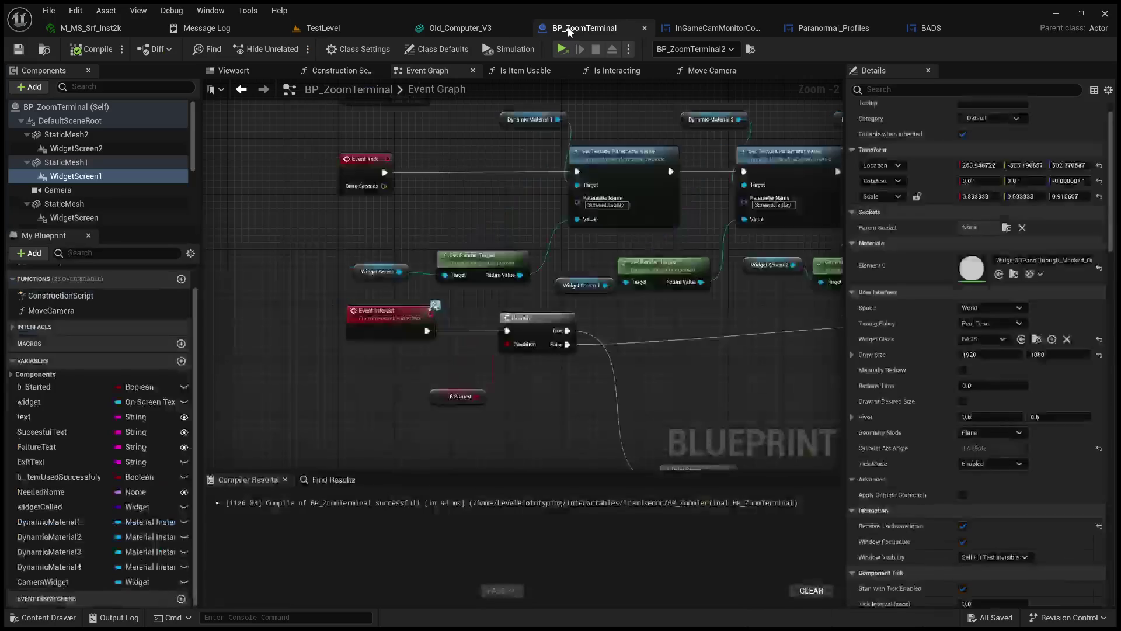
# Pan the Event Graph to its start nodes and run a quick Simulate, then stop it.
pyautogui.moveTo(515, 196)
pyautogui.mouseDown()
pyautogui.moveTo(436, 211)
pyautogui.moveTo(567, 345)
pyautogui.mouseUp()
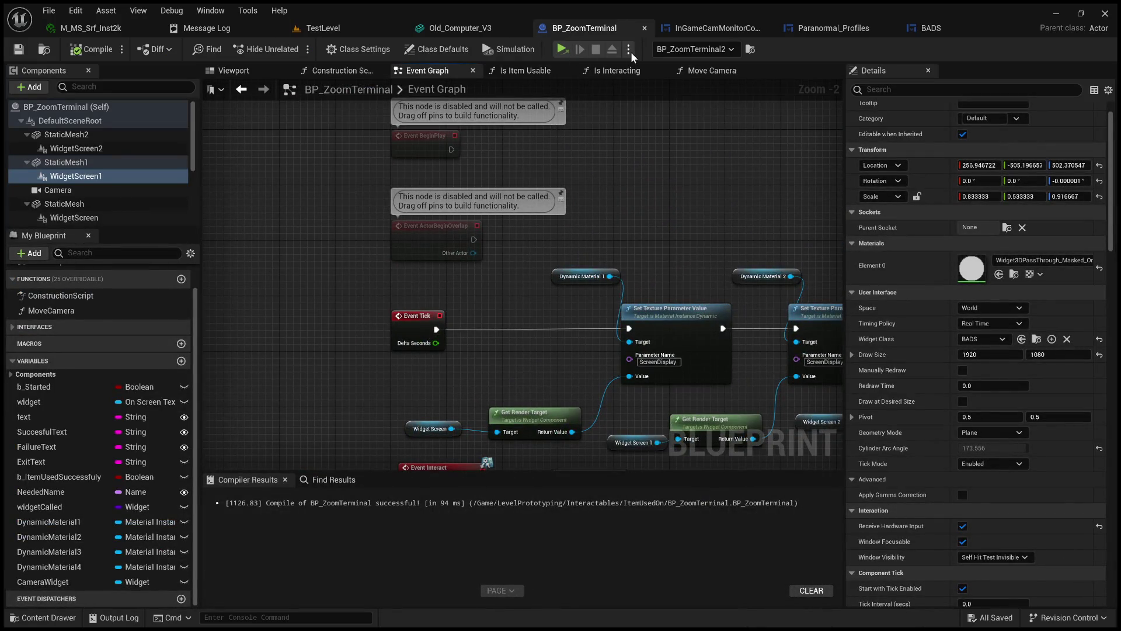
pyautogui.click(562, 49)
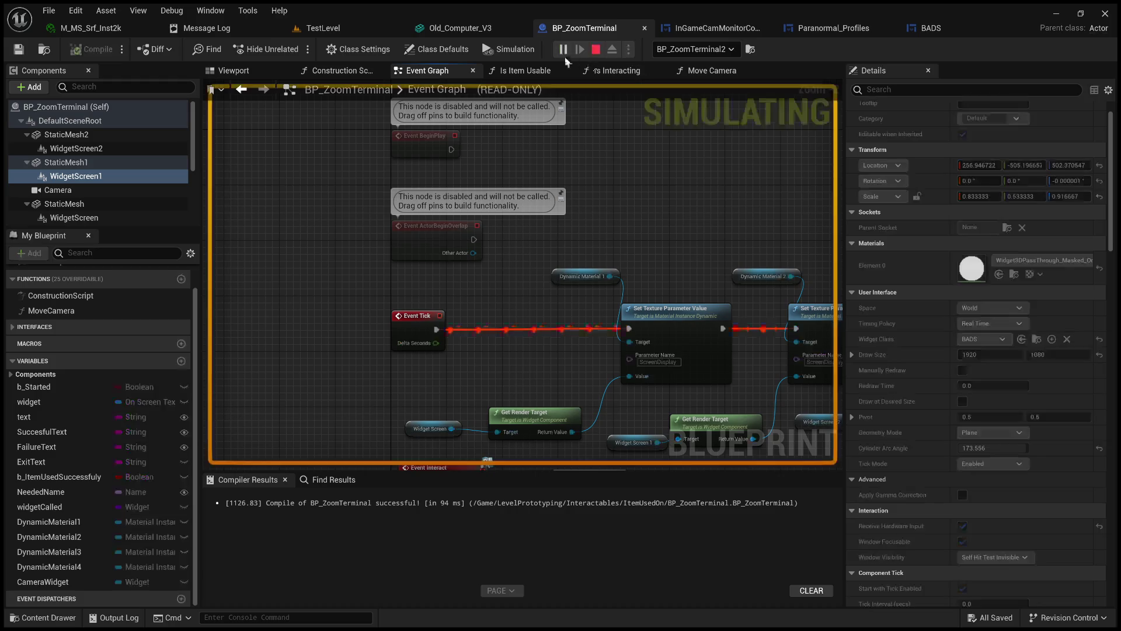
pyautogui.click(596, 49)
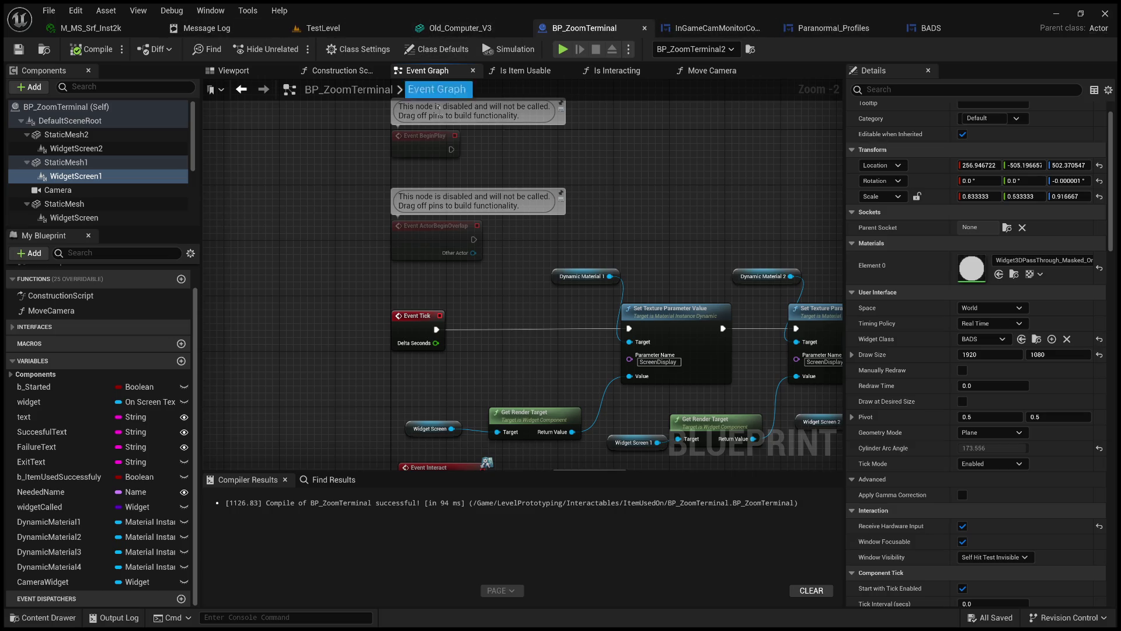
# Select the Dynamic Material 1 node and check its advanced properties in Details.
pyautogui.click(583, 272)
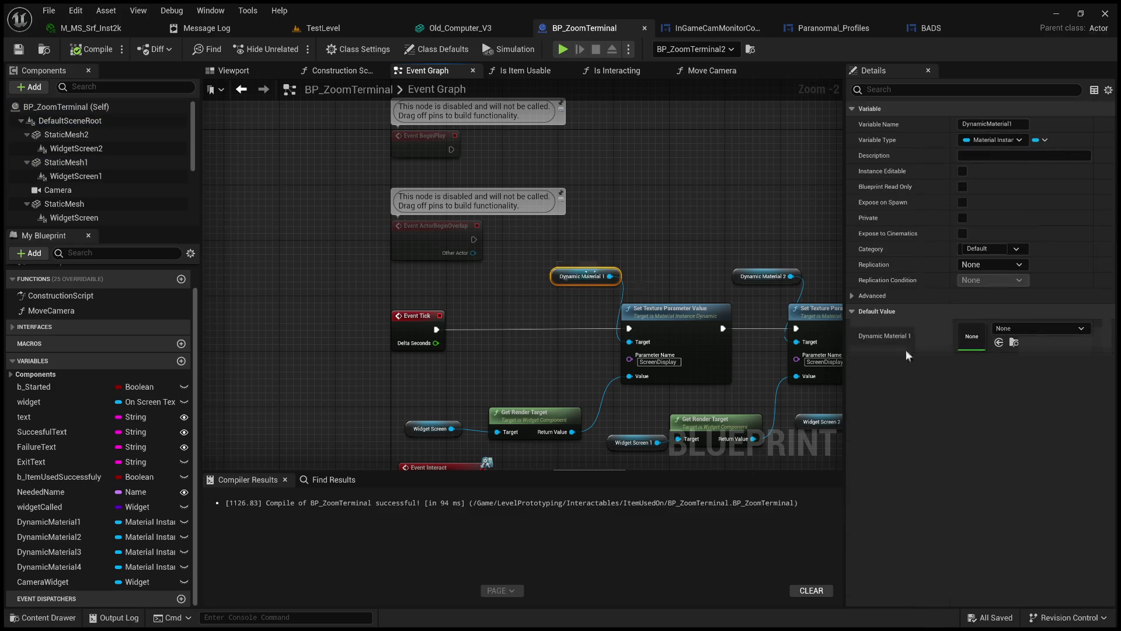
pyautogui.click(855, 294)
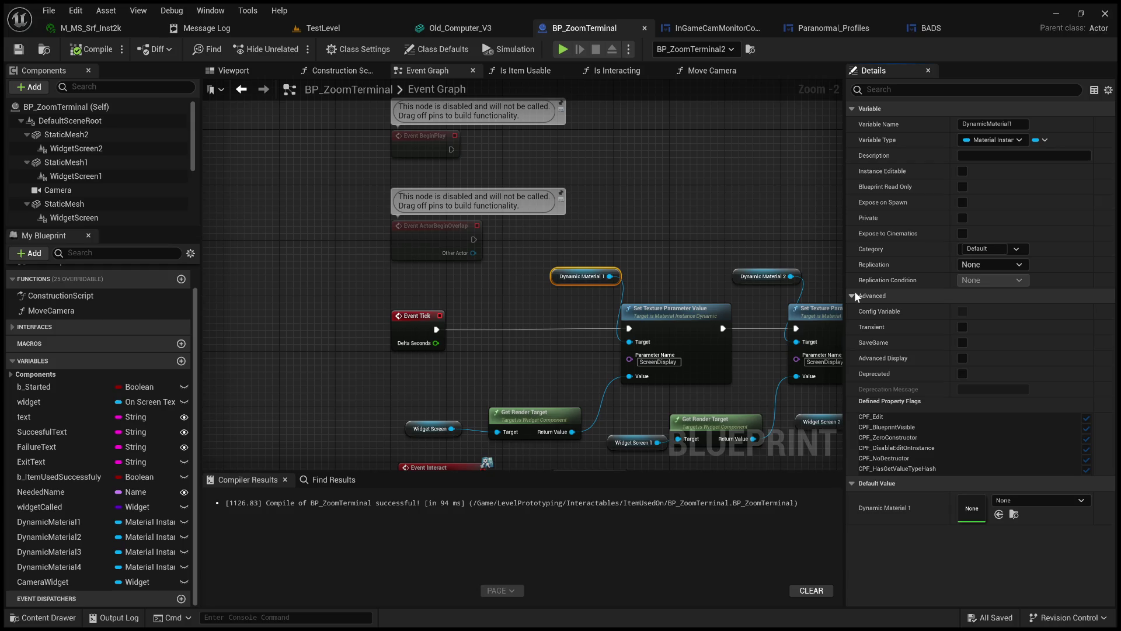
pyautogui.click(855, 295)
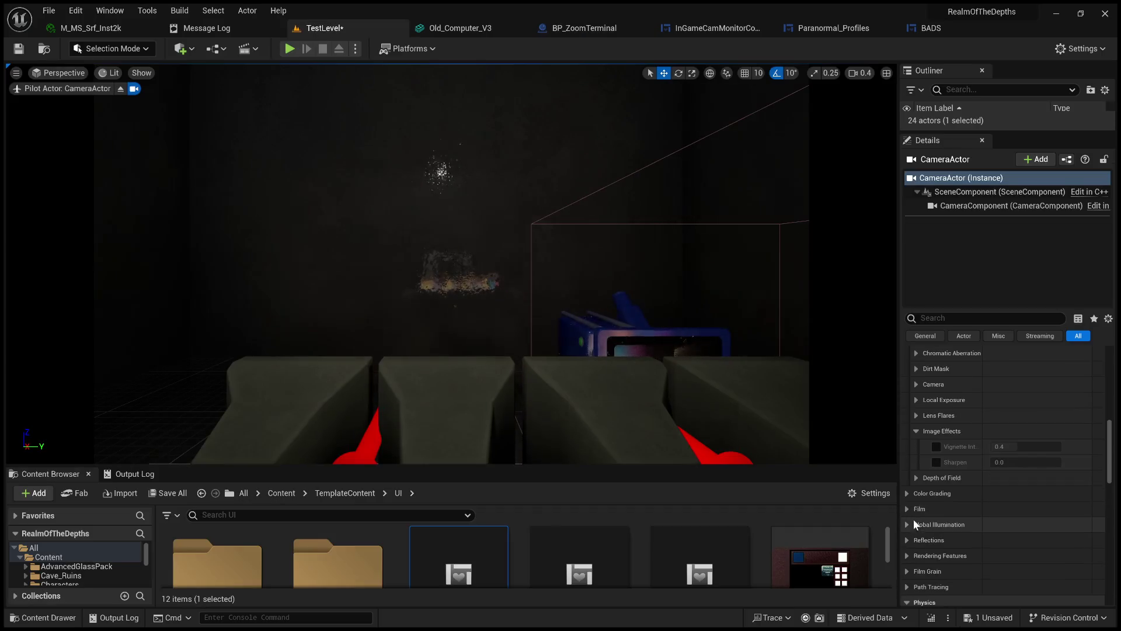
# Expand the CameraActor's Film Grain settings, enable the first intensity override and set it to 1.0.
pyautogui.click(909, 508)
pyautogui.scroll(-1, 916, 502)
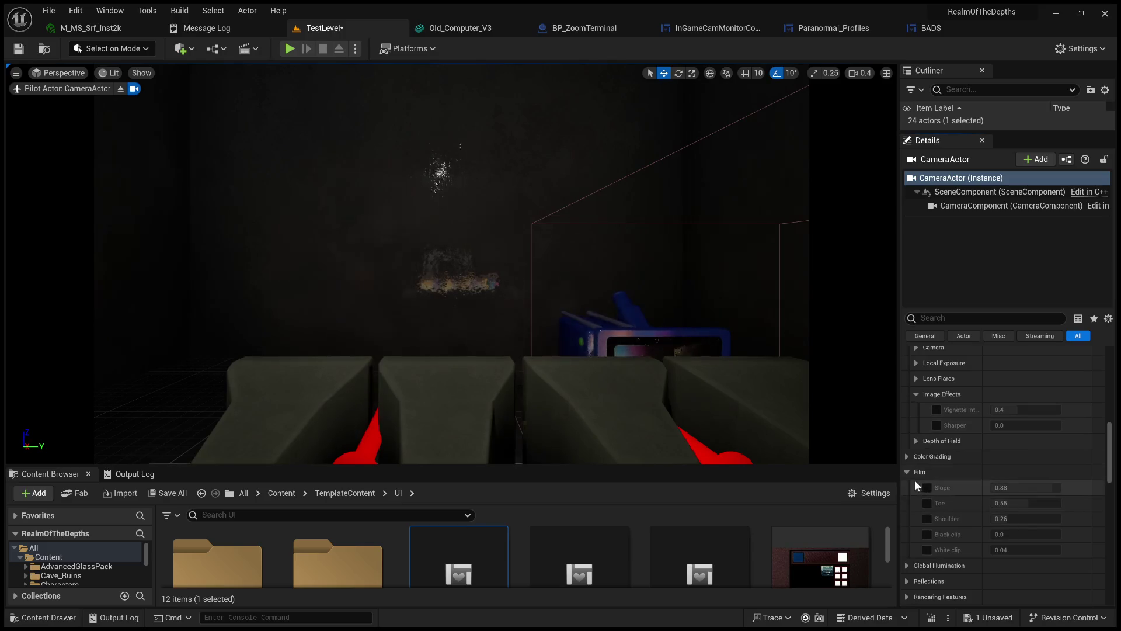
pyautogui.click(908, 471)
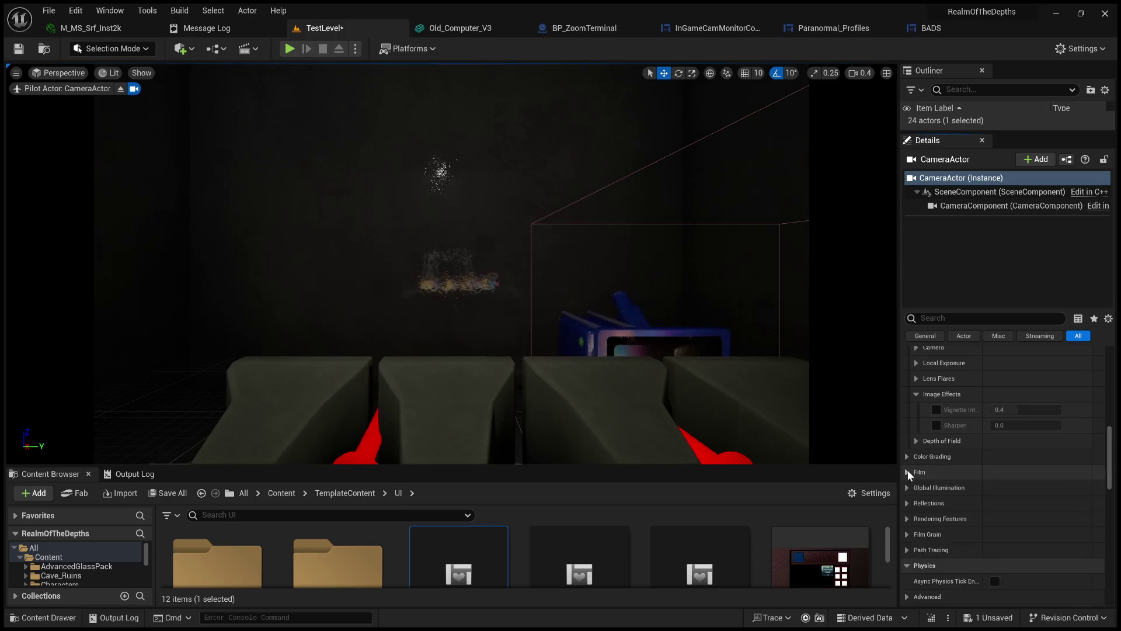
pyautogui.click(908, 534)
pyautogui.scroll(-2, 911, 529)
pyautogui.click(926, 495)
pyautogui.click(1001, 495)
pyautogui.write('1.0')
pyautogui.press('Return')
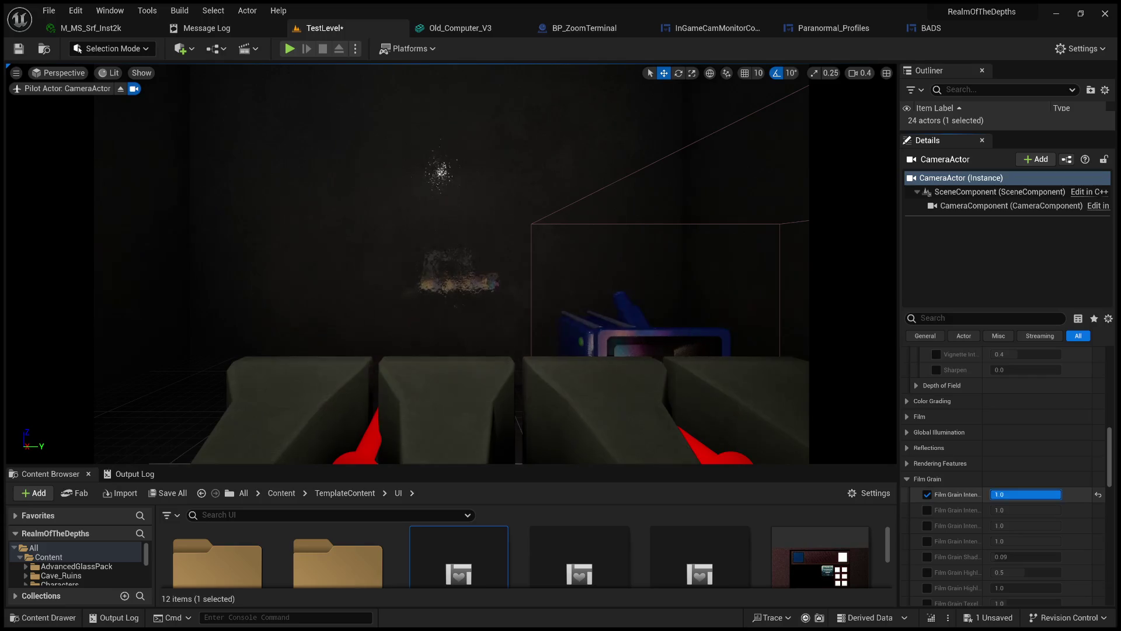
# Enable the remaining Film Grain Intensity and Shadows overrides, then disable them all again.
pyautogui.click(927, 510)
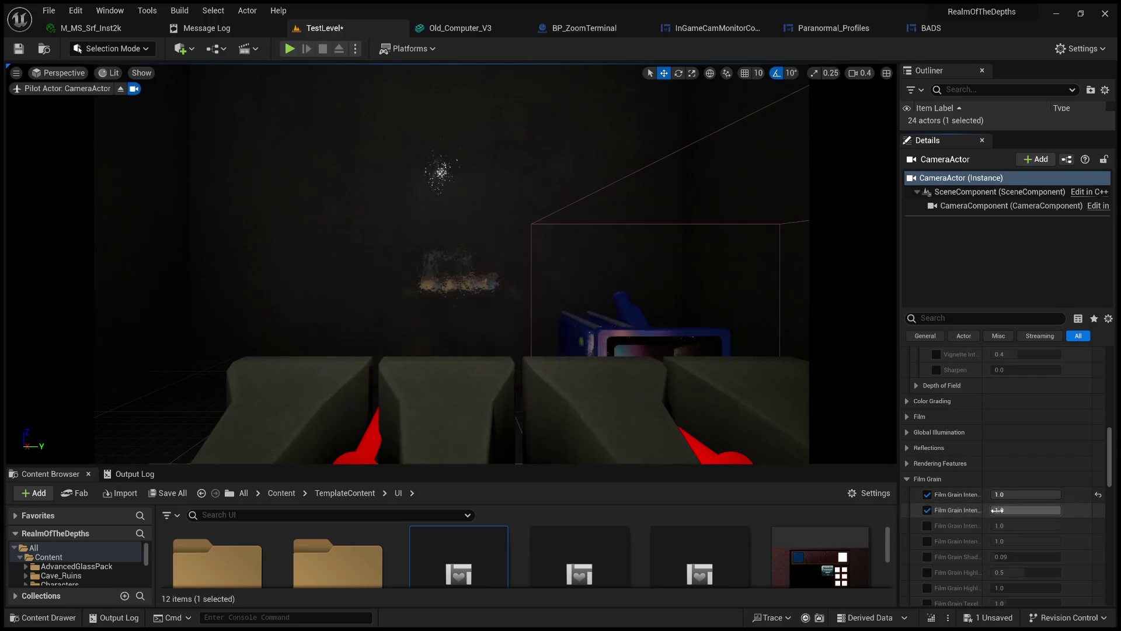
pyautogui.click(927, 510)
pyautogui.scroll(-3, 930, 514)
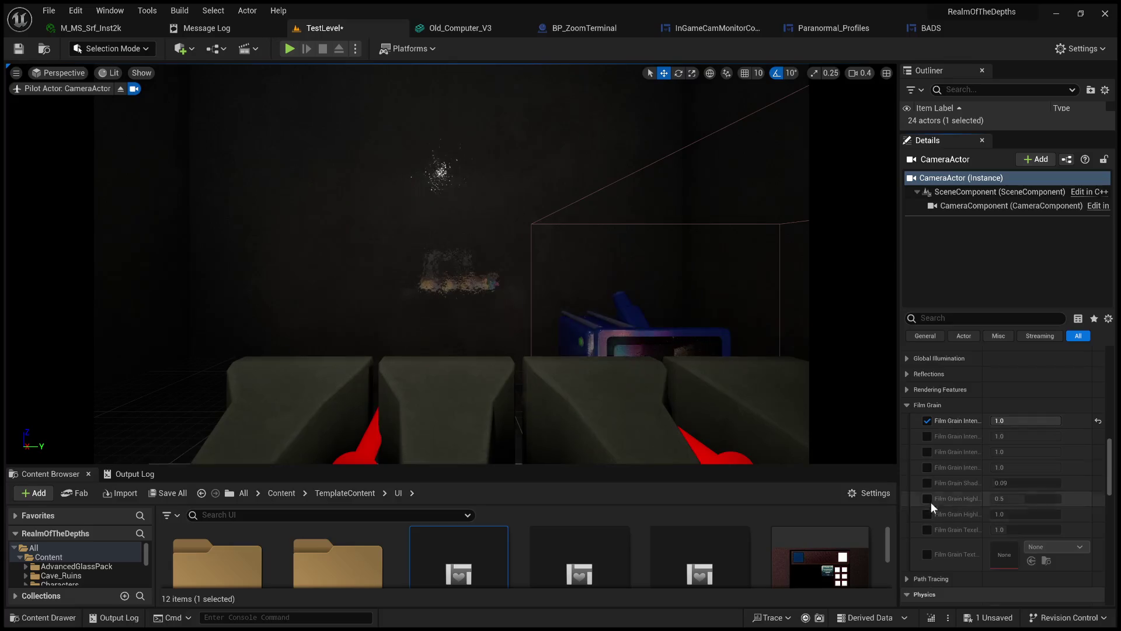
pyautogui.click(927, 437)
pyautogui.click(927, 451)
pyautogui.click(928, 467)
pyautogui.click(928, 483)
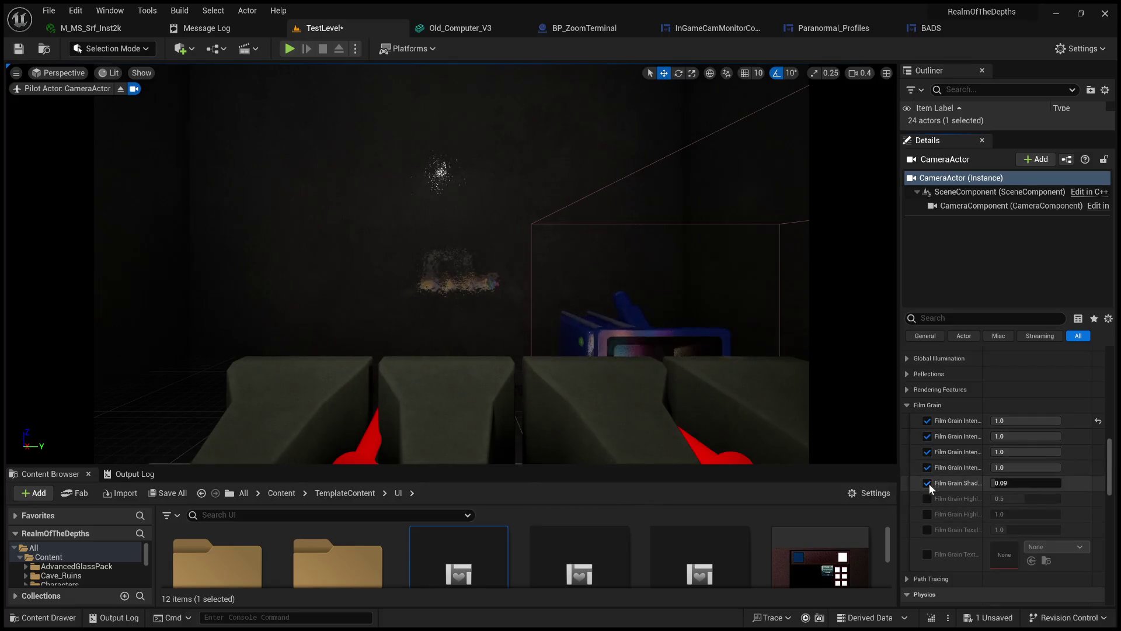
pyautogui.click(927, 483)
pyautogui.click(927, 467)
pyautogui.click(928, 452)
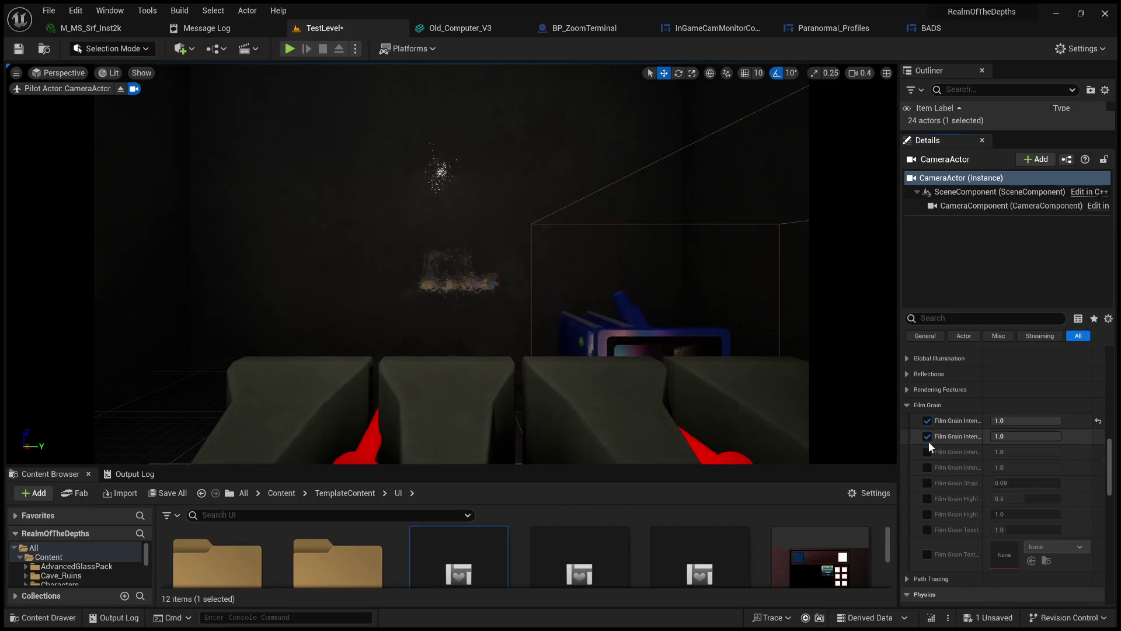
pyautogui.click(927, 422)
pyautogui.click(927, 436)
# Collapse the Film Grain and Film sections of the camera Details.
pyautogui.scroll(-2, 928, 514)
pyautogui.scroll(3, 929, 508)
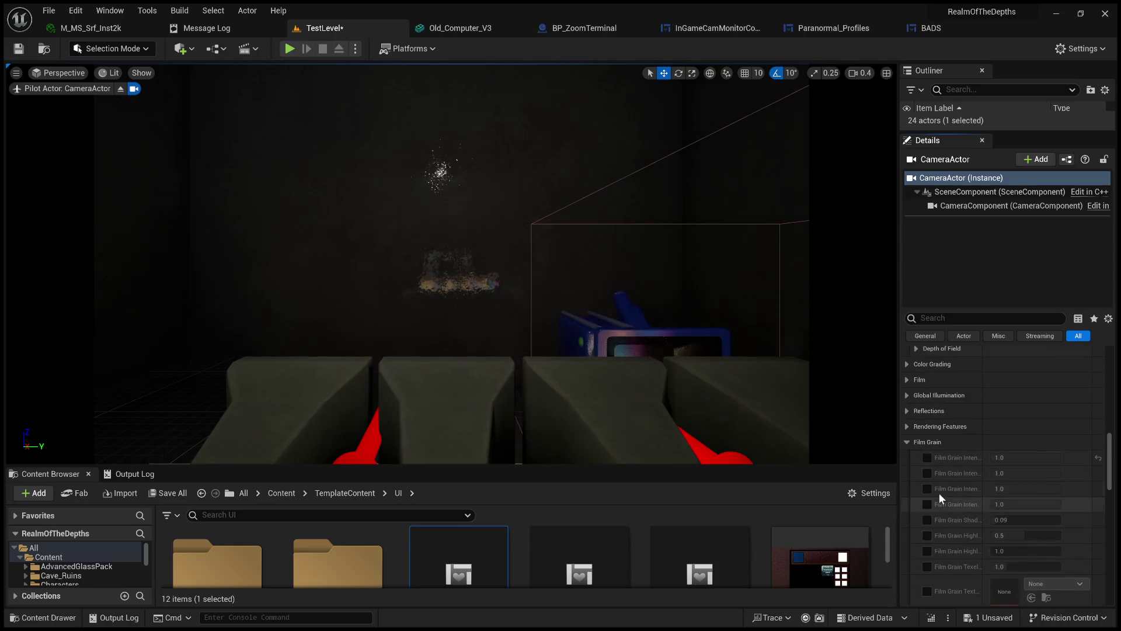
pyautogui.click(907, 444)
pyautogui.click(907, 454)
pyautogui.click(907, 454)
# Browse the Color Grading temperature, chromatic aberration and exposure settings in Post Process.
pyautogui.click(905, 438)
pyautogui.click(916, 454)
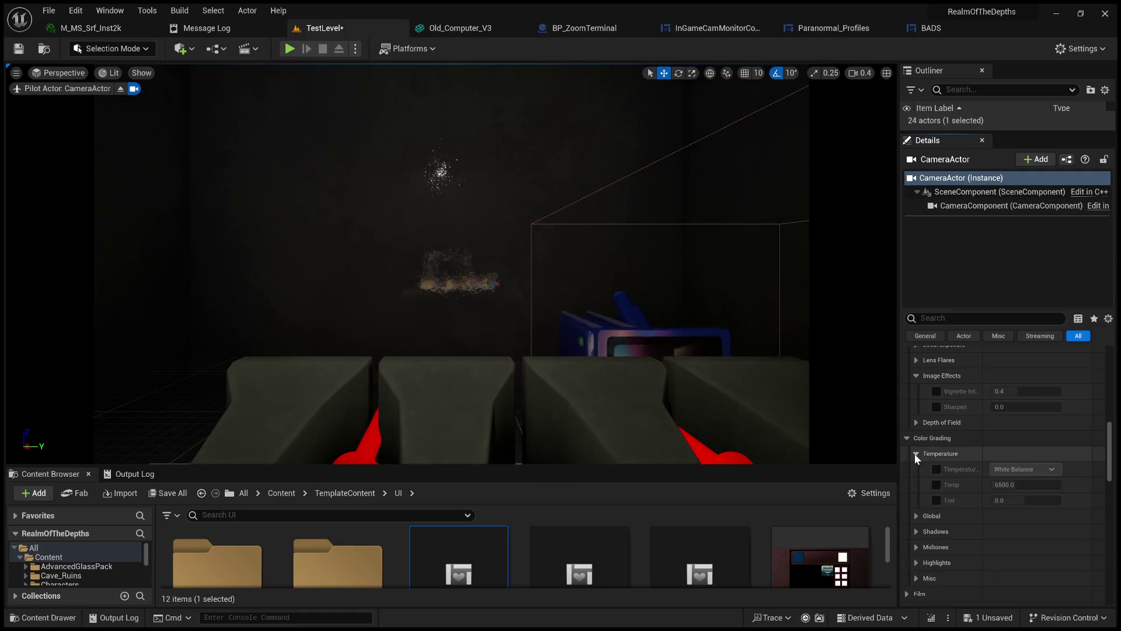
pyautogui.click(915, 454)
pyautogui.scroll(2, 914, 454)
pyautogui.scroll(2, 917, 469)
pyautogui.scroll(2, 922, 485)
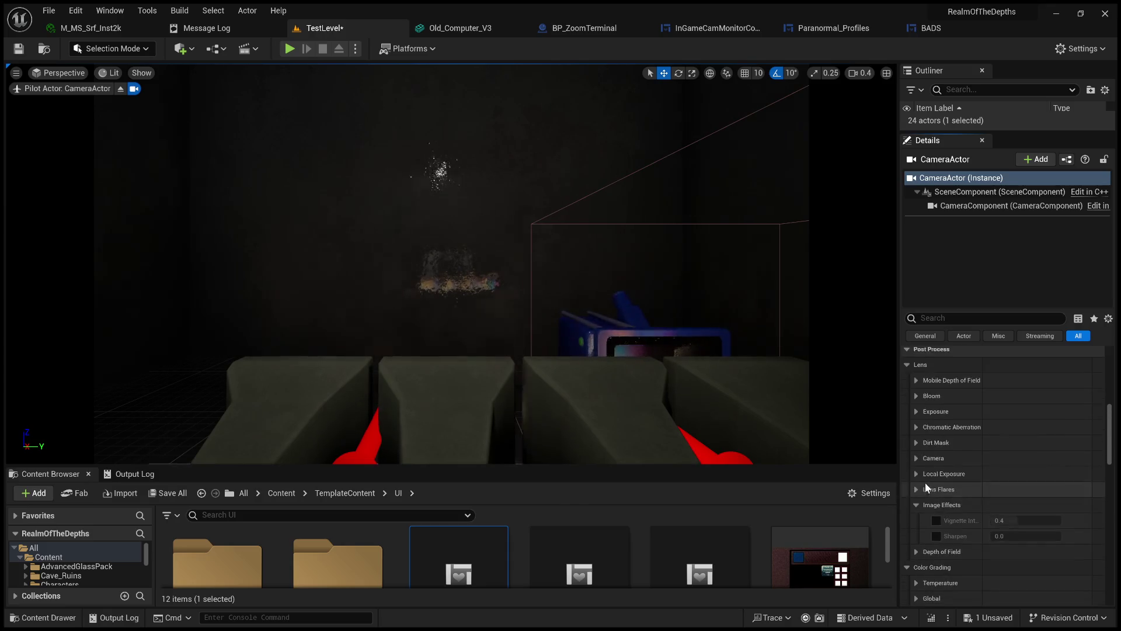
pyautogui.click(916, 427)
pyautogui.click(916, 427)
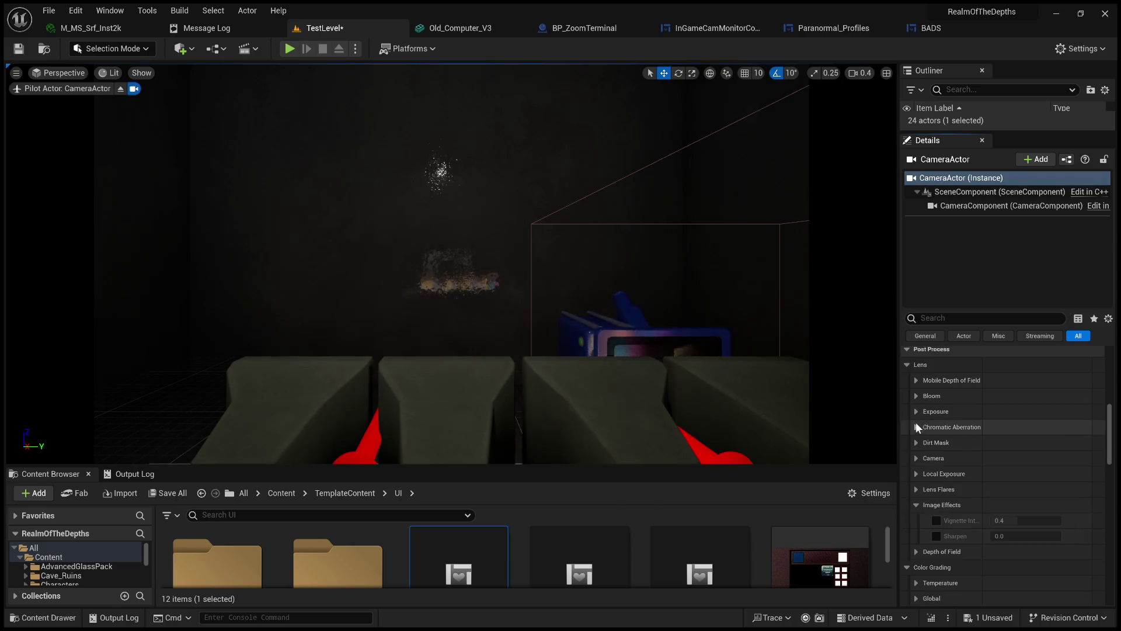
pyautogui.click(915, 412)
pyautogui.click(913, 412)
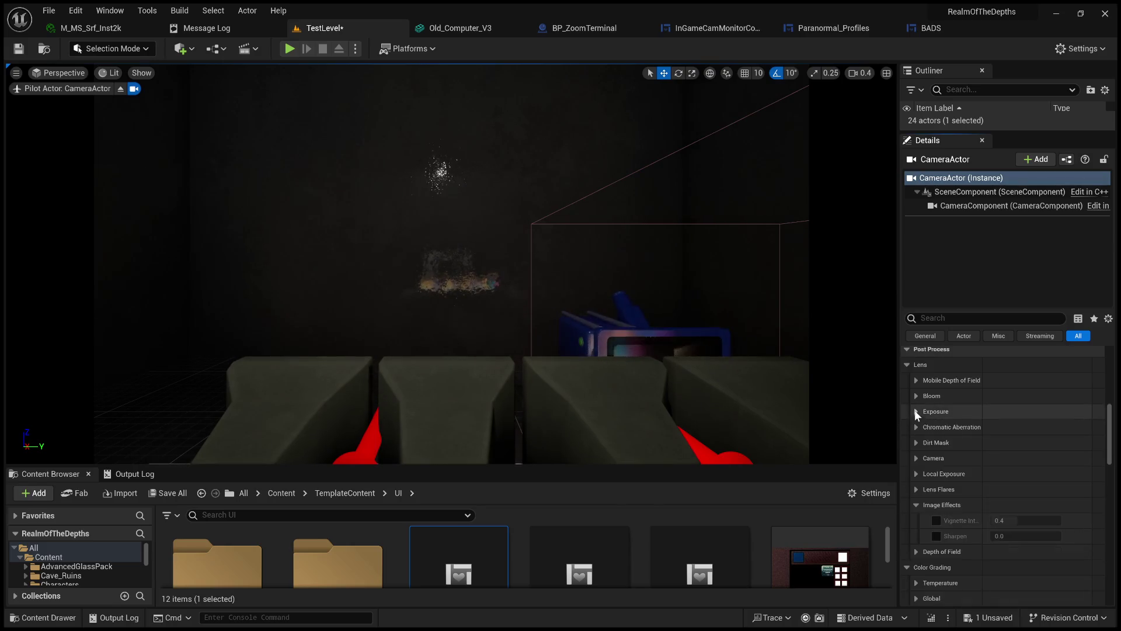
# Peek at the camera exposure, local exposure and lens flare settings.
pyautogui.click(916, 458)
pyautogui.click(916, 458)
pyautogui.click(916, 458)
pyautogui.click(916, 458)
pyautogui.click(915, 473)
pyautogui.click(916, 474)
pyautogui.click(917, 489)
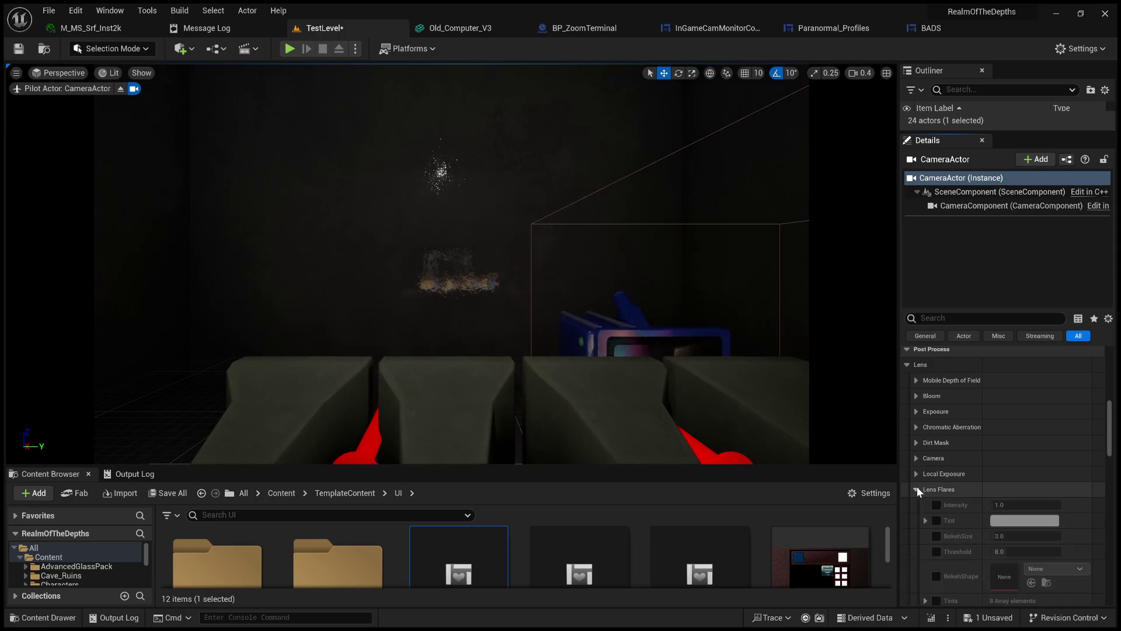
pyautogui.click(917, 489)
# Look through the depth of field, shadows and global illumination settings.
pyautogui.scroll(-3, 917, 486)
pyautogui.click(918, 479)
pyautogui.click(918, 479)
pyautogui.scroll(-2, 920, 481)
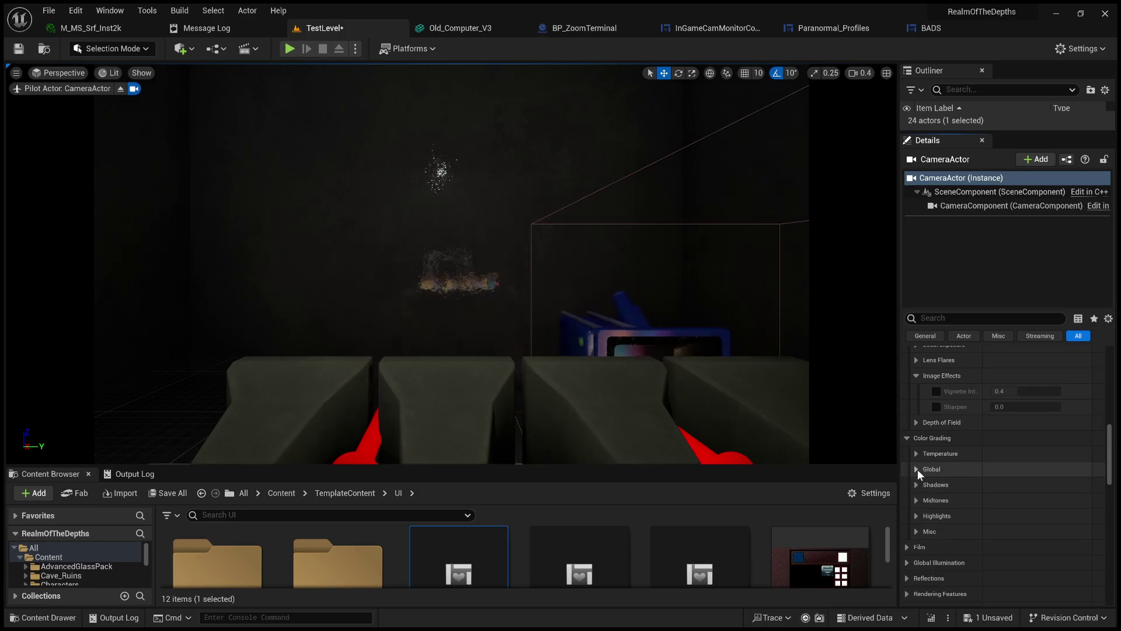
pyautogui.click(918, 485)
pyautogui.click(918, 484)
pyautogui.scroll(-1, 919, 483)
pyautogui.scroll(-4, 916, 481)
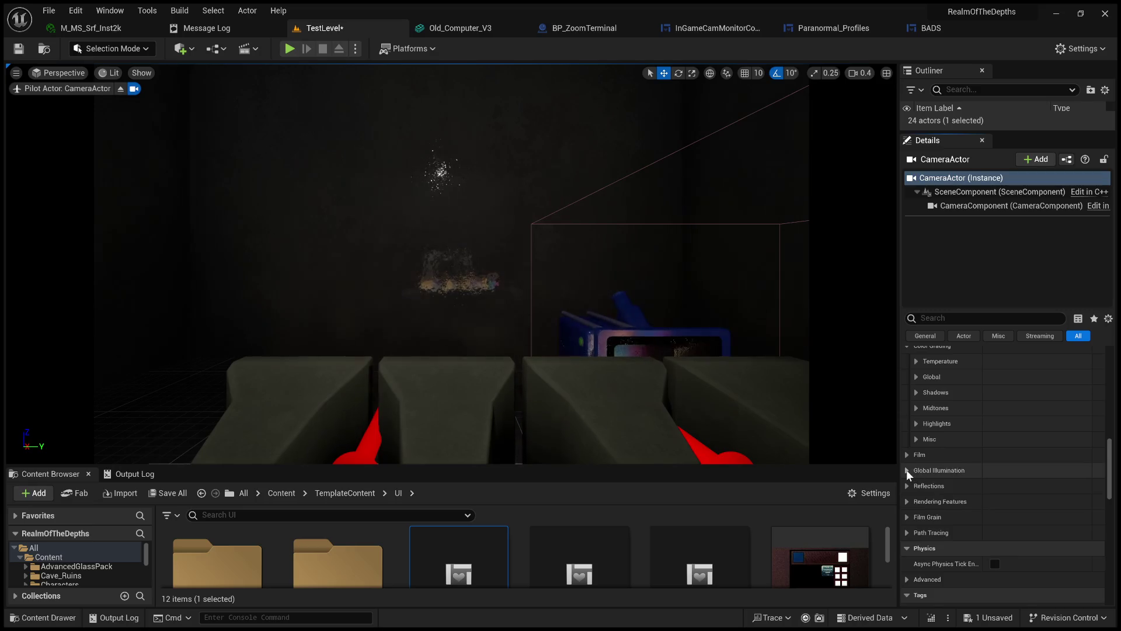
pyautogui.click(906, 469)
pyautogui.click(907, 470)
pyautogui.click(908, 470)
pyautogui.click(908, 471)
pyautogui.scroll(-1, 908, 472)
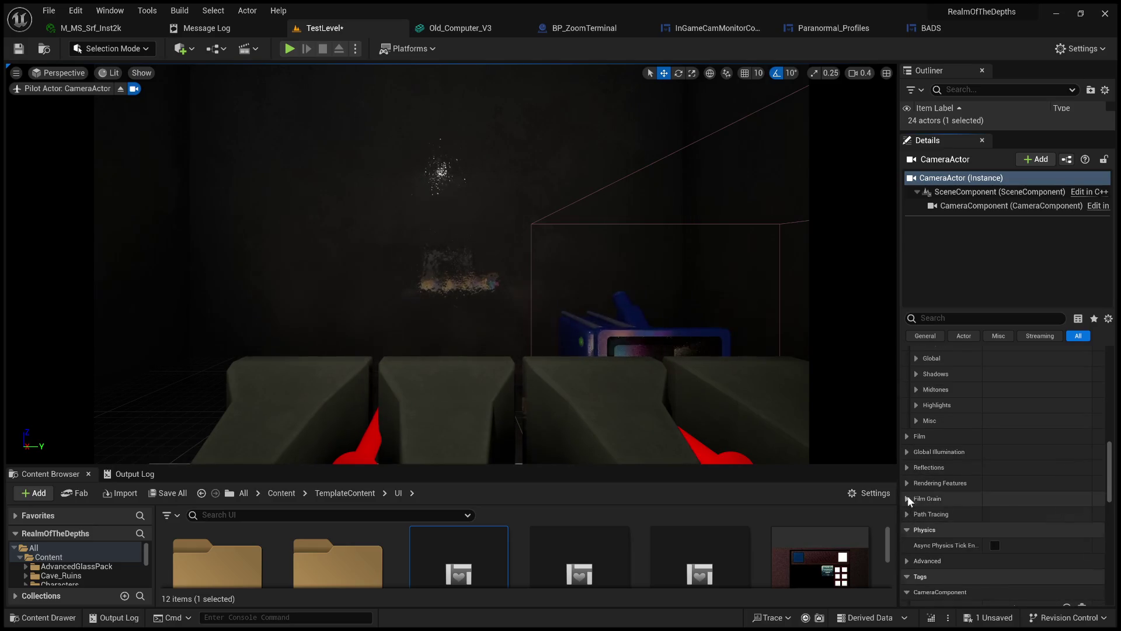
# Enable the Film Grain Intensity override and set it to 2.0.
pyautogui.click(908, 497)
pyautogui.click(928, 514)
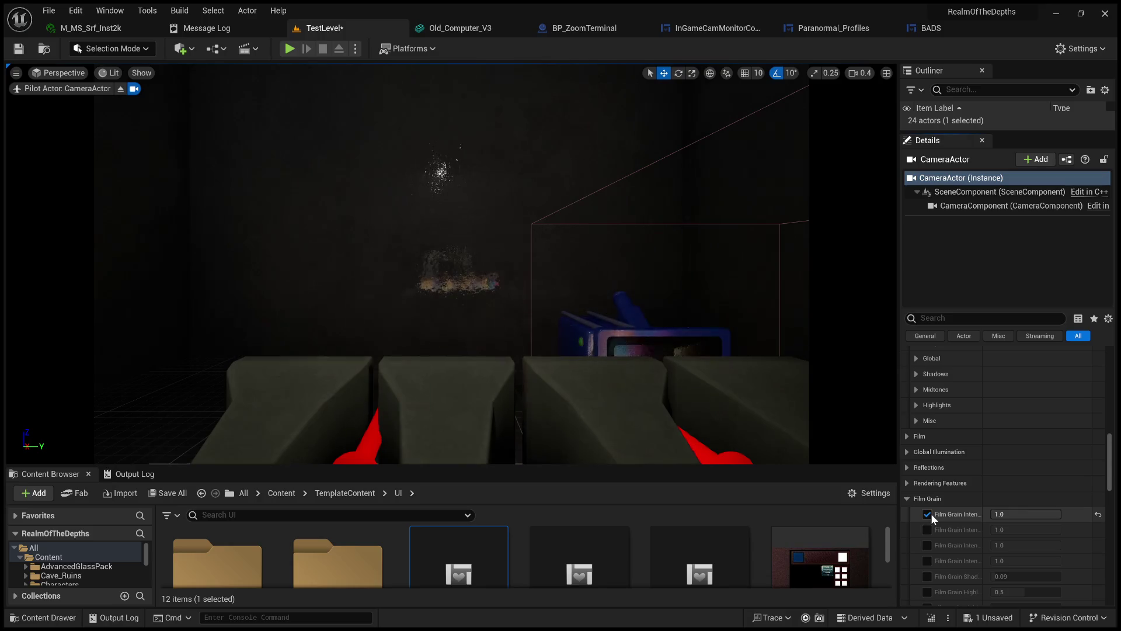
pyautogui.click(928, 514)
pyautogui.click(931, 513)
pyautogui.click(1011, 514)
pyautogui.write('2')
pyautogui.press('Return')
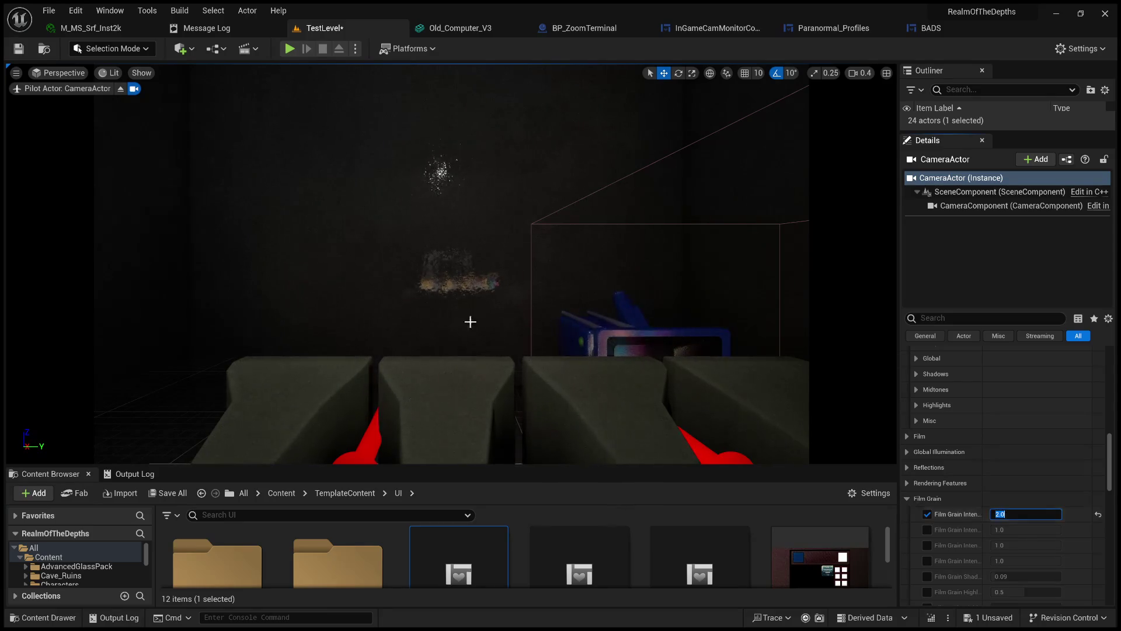
# Stop piloting the CameraActor, frame it with F and delete it from the level.
pyautogui.moveTo(495, 344)
pyautogui.mouseDown()
pyautogui.moveTo(490, 327)
pyautogui.moveTo(444, 327)
pyautogui.moveTo(408, 304)
pyautogui.moveTo(420, 292)
pyautogui.moveTo(409, 327)
pyautogui.moveTo(571, 307)
pyautogui.mouseUp()
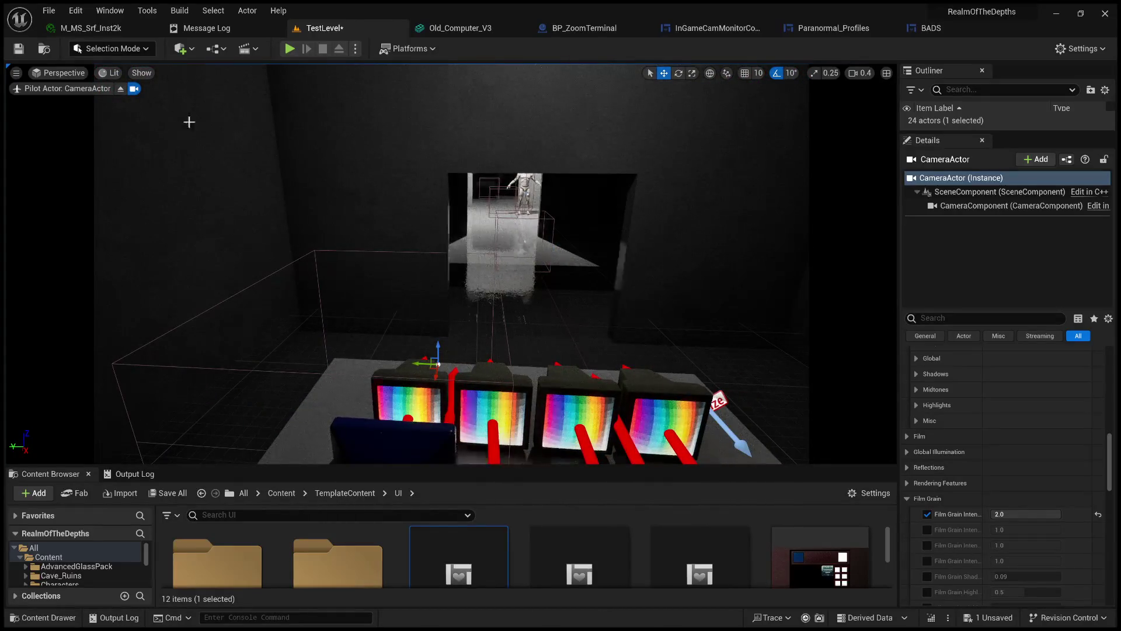
pyautogui.click(120, 88)
pyautogui.press('f')
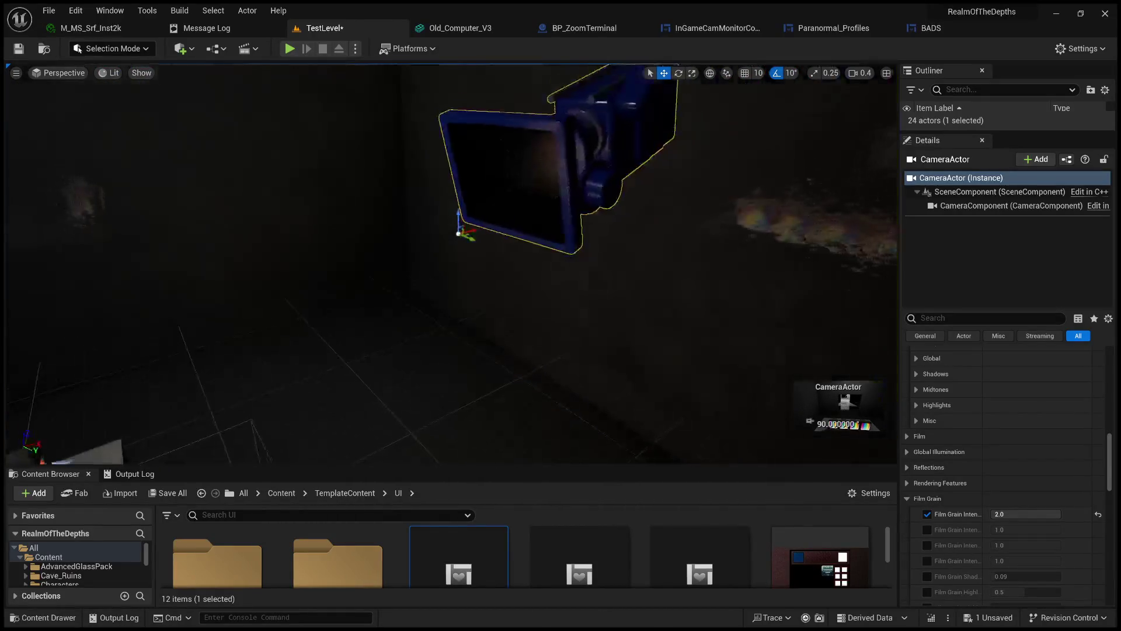
pyautogui.press('Delete')
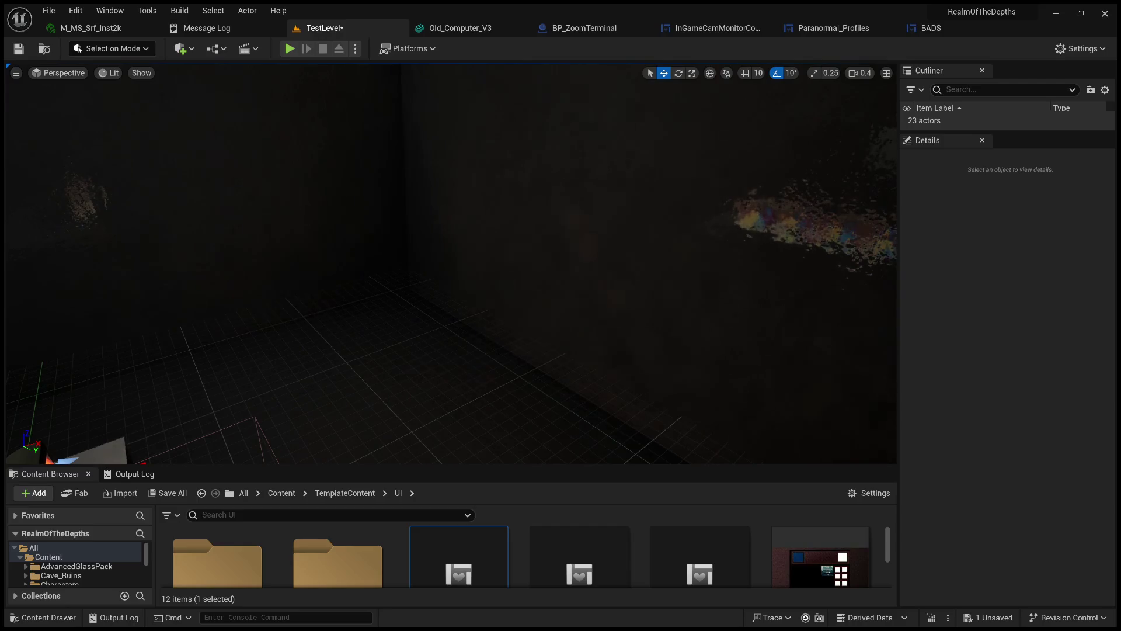
pyautogui.moveTo(268, 286); pyautogui.dragTo(350, 263)
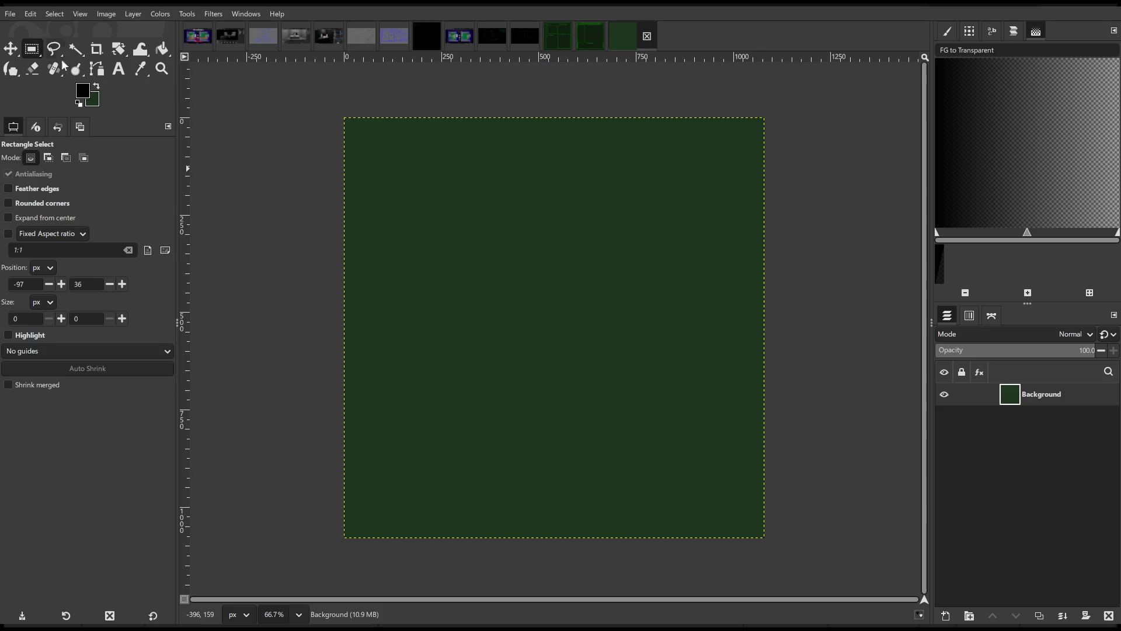
# With the Ink tool, handwrite 'Noise → jitter' on the canvas and underline it.
pyautogui.click(11, 70)
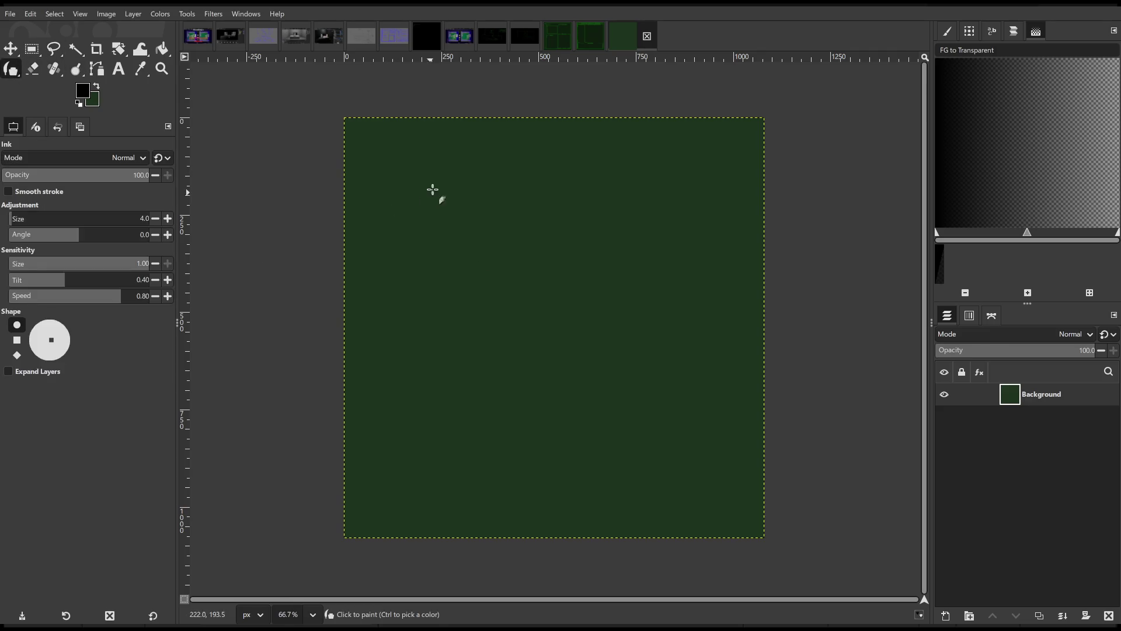
pyautogui.moveTo(384, 162)
pyautogui.mouseDown()
pyautogui.moveTo(399, 187)
pyautogui.moveTo(413, 172)
pyautogui.moveTo(429, 187)
pyautogui.moveTo(525, 185)
pyautogui.moveTo(511, 201)
pyautogui.mouseUp()
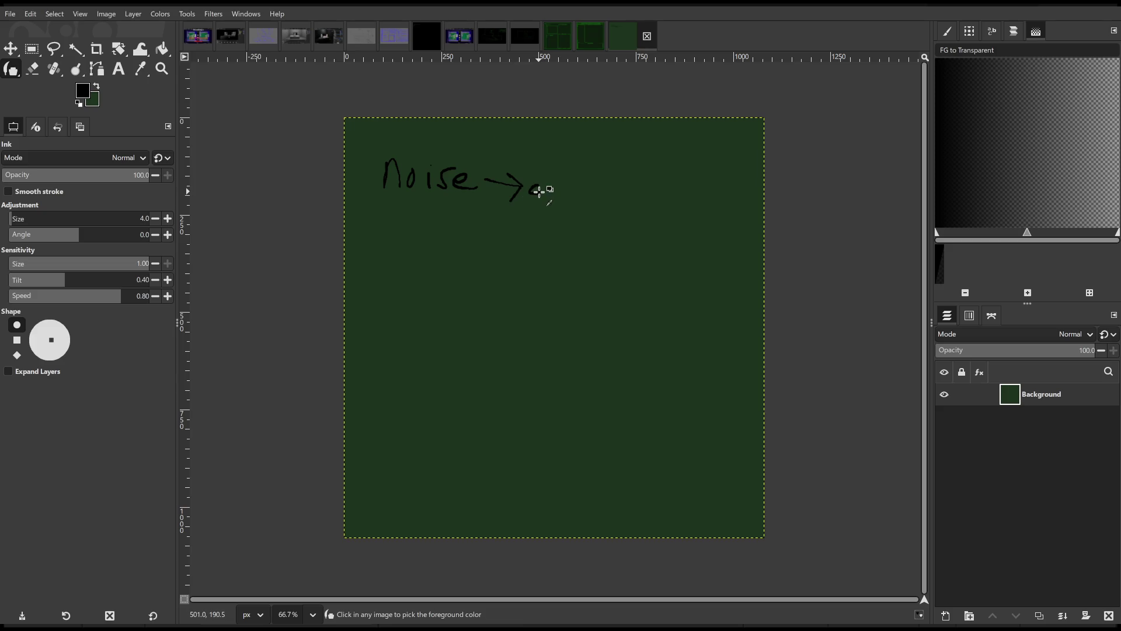
pyautogui.moveTo(545, 176)
pyautogui.mouseDown()
pyautogui.moveTo(532, 195)
pyautogui.moveTo(556, 196)
pyautogui.moveTo(558, 172)
pyautogui.moveTo(575, 187)
pyautogui.moveTo(584, 180)
pyautogui.moveTo(594, 199)
pyautogui.moveTo(604, 179)
pyautogui.moveTo(626, 201)
pyautogui.moveTo(641, 185)
pyautogui.mouseUp()
pyautogui.click(573, 195)
pyautogui.moveTo(365, 217); pyautogui.dragTo(433, 218)
pyautogui.moveTo(540, 218); pyautogui.dragTo(723, 200)
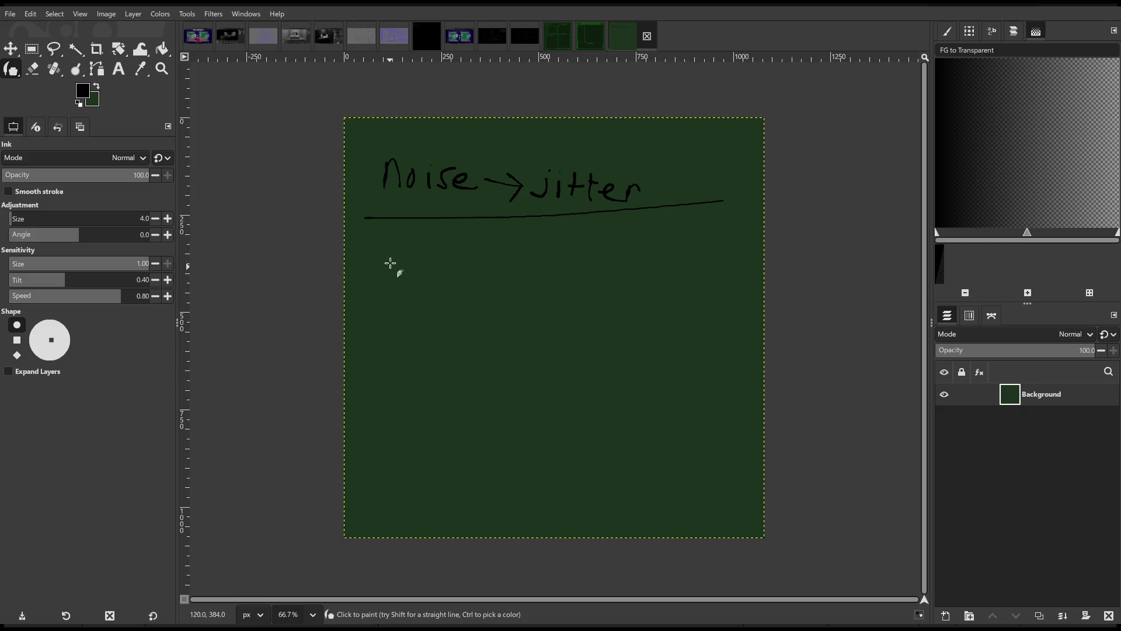
# Write 'UI → old screen' below with an arrow and extra note, underline it, then widen Unreal's Content Browser.
pyautogui.moveTo(381, 244)
pyautogui.mouseDown()
pyautogui.moveTo(413, 245)
pyautogui.moveTo(433, 308)
pyautogui.mouseUp()
pyautogui.moveTo(460, 269)
pyautogui.mouseDown()
pyautogui.moveTo(491, 272)
pyautogui.moveTo(482, 282)
pyautogui.moveTo(517, 264)
pyautogui.moveTo(570, 287)
pyautogui.moveTo(688, 305)
pyautogui.mouseUp()
pyautogui.moveTo(563, 295)
pyautogui.mouseDown()
pyautogui.moveTo(559, 362)
pyautogui.moveTo(577, 337)
pyautogui.mouseUp()
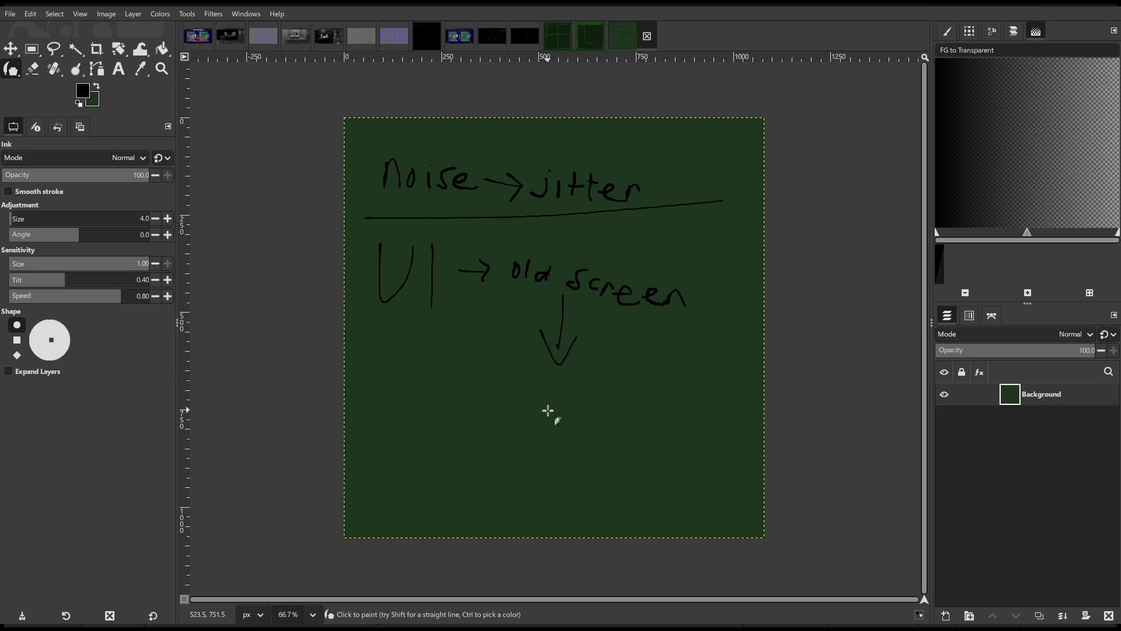
pyautogui.moveTo(514, 403)
pyautogui.mouseDown()
pyautogui.moveTo(547, 432)
pyautogui.moveTo(537, 431)
pyautogui.moveTo(568, 421)
pyautogui.moveTo(618, 444)
pyautogui.moveTo(666, 447)
pyautogui.mouseUp()
pyautogui.moveTo(524, 486)
pyautogui.mouseDown()
pyautogui.moveTo(546, 470)
pyautogui.moveTo(618, 494)
pyautogui.mouseUp()
pyautogui.moveTo(476, 285); pyautogui.dragTo(648, 318)
pyautogui.moveTo(508, 310); pyautogui.dragTo(641, 315)
pyautogui.moveTo(511, 314); pyautogui.dragTo(681, 337)
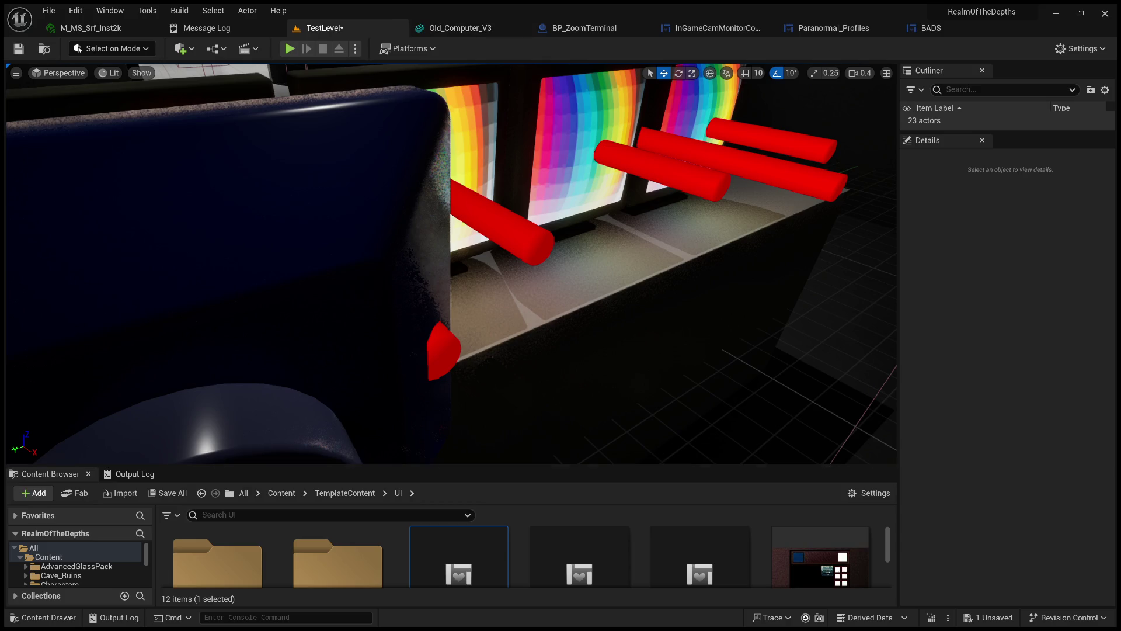
pyautogui.moveTo(458, 466); pyautogui.dragTo(457, 313)
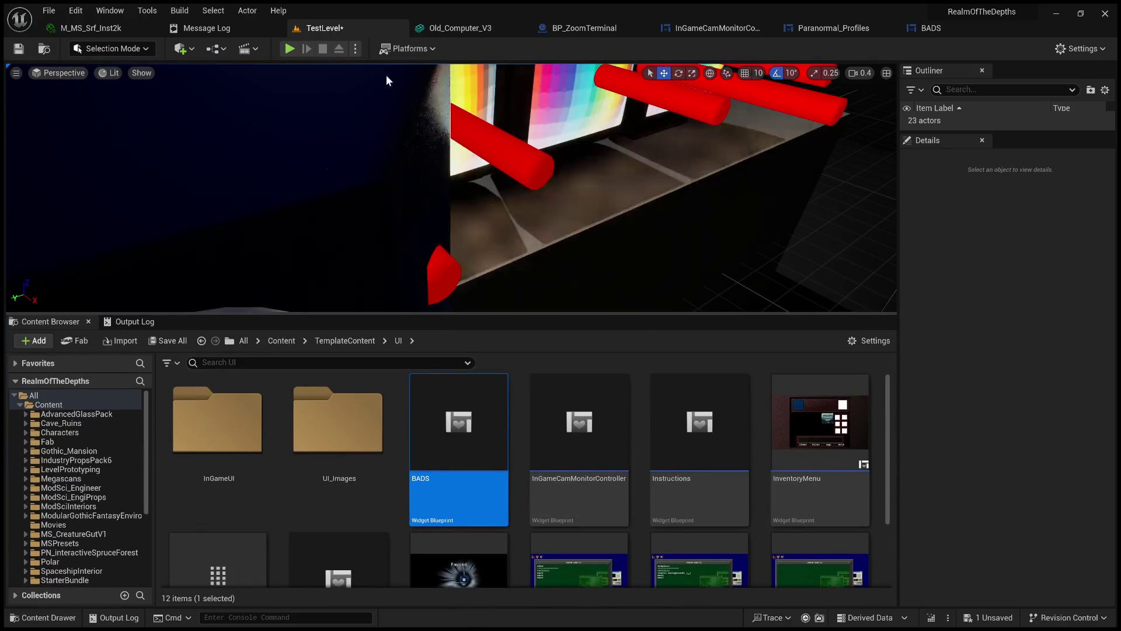
# Navigate up to the top Content folder and open LevelPrototyping.
pyautogui.click(371, 341)
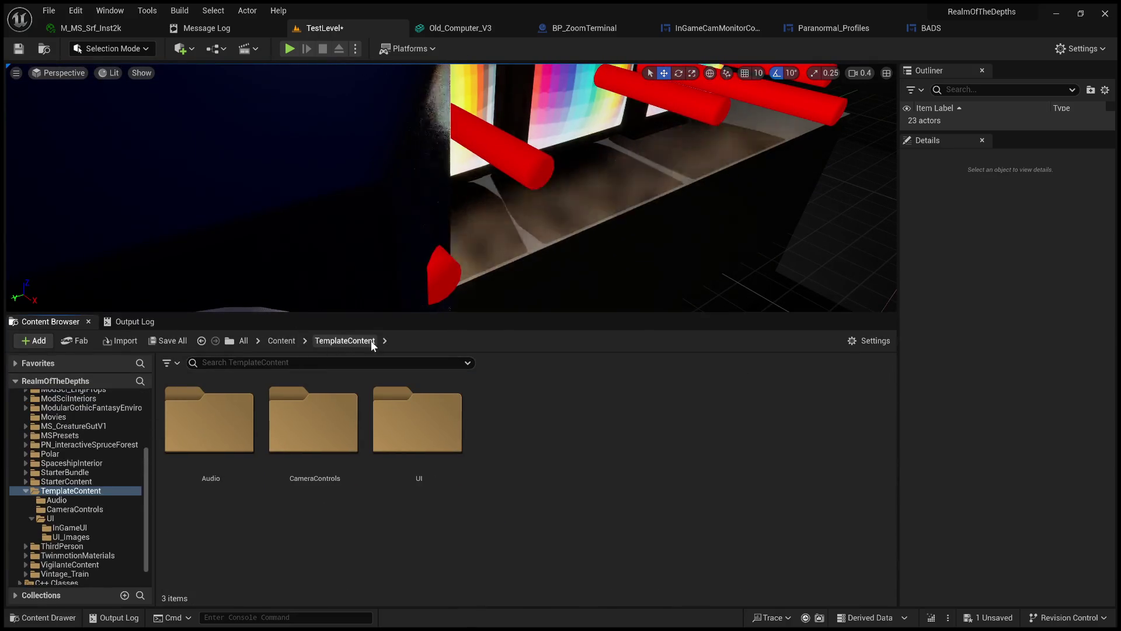
pyautogui.click(282, 341)
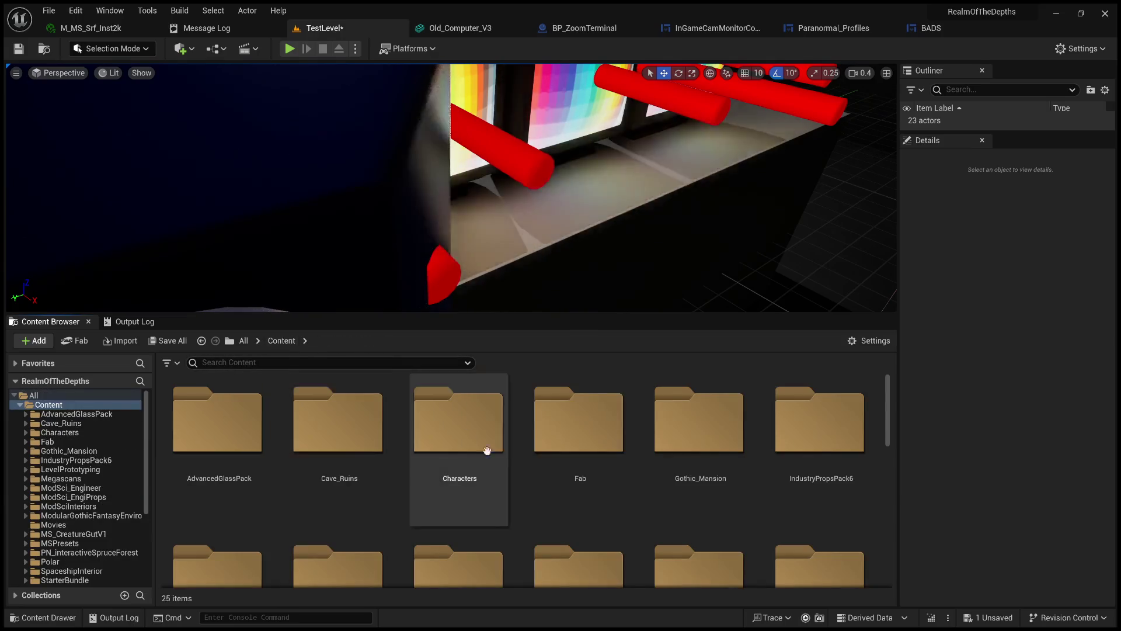
pyautogui.scroll(-2, 539, 476)
pyautogui.scroll(-1, 551, 491)
pyautogui.scroll(-1, 551, 491)
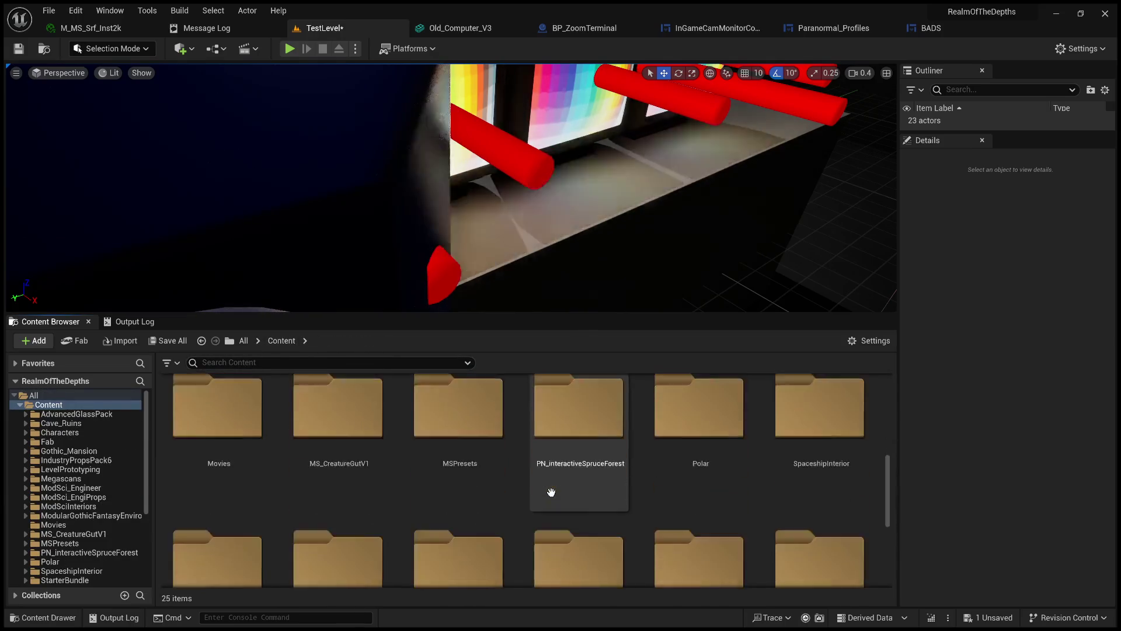
pyautogui.scroll(-1, 548, 490)
pyautogui.scroll(1, 588, 509)
pyautogui.scroll(2, 408, 458)
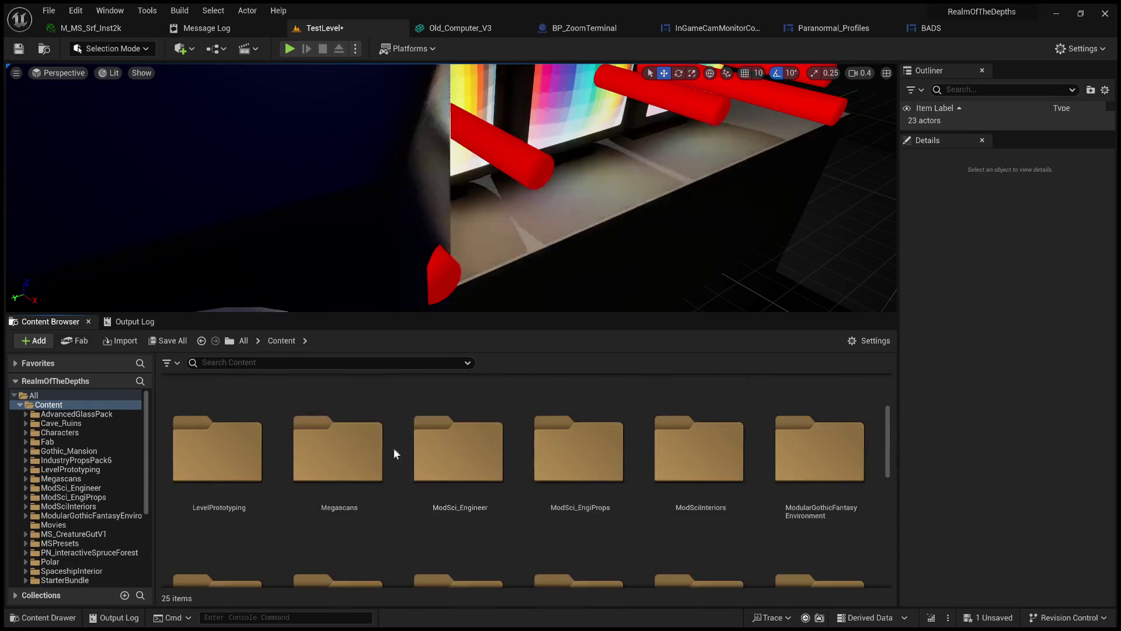
pyautogui.scroll(1, 378, 450)
pyautogui.doubleClick(182, 522)
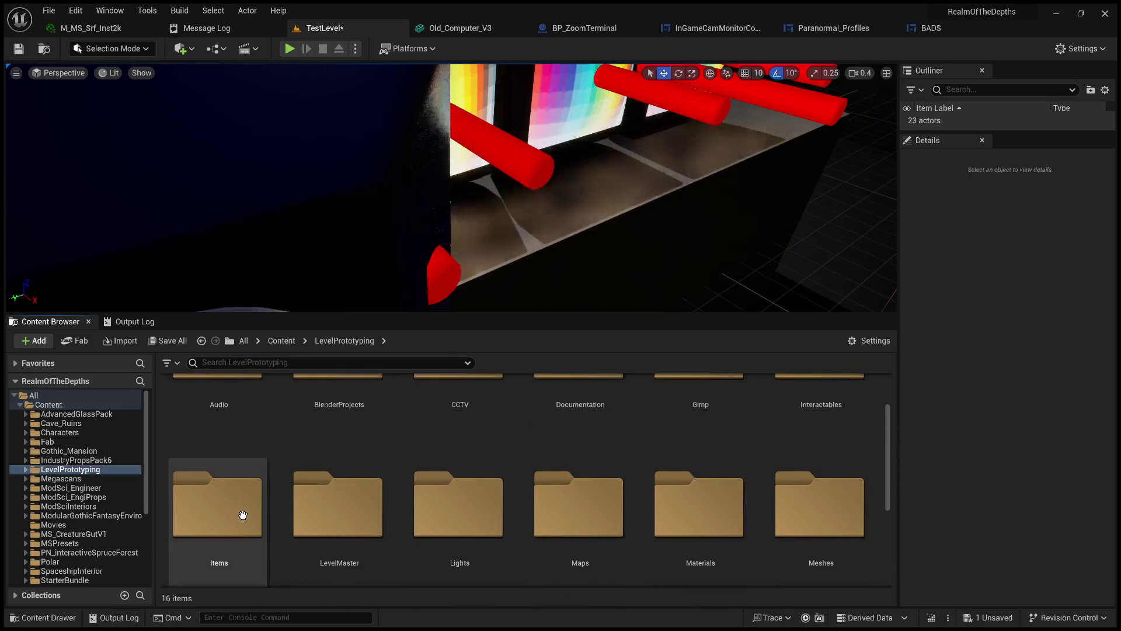
# Switch to the BP_ZoomTerminal Blueprint's Event Graph.
pyautogui.scroll(-1, 526, 502)
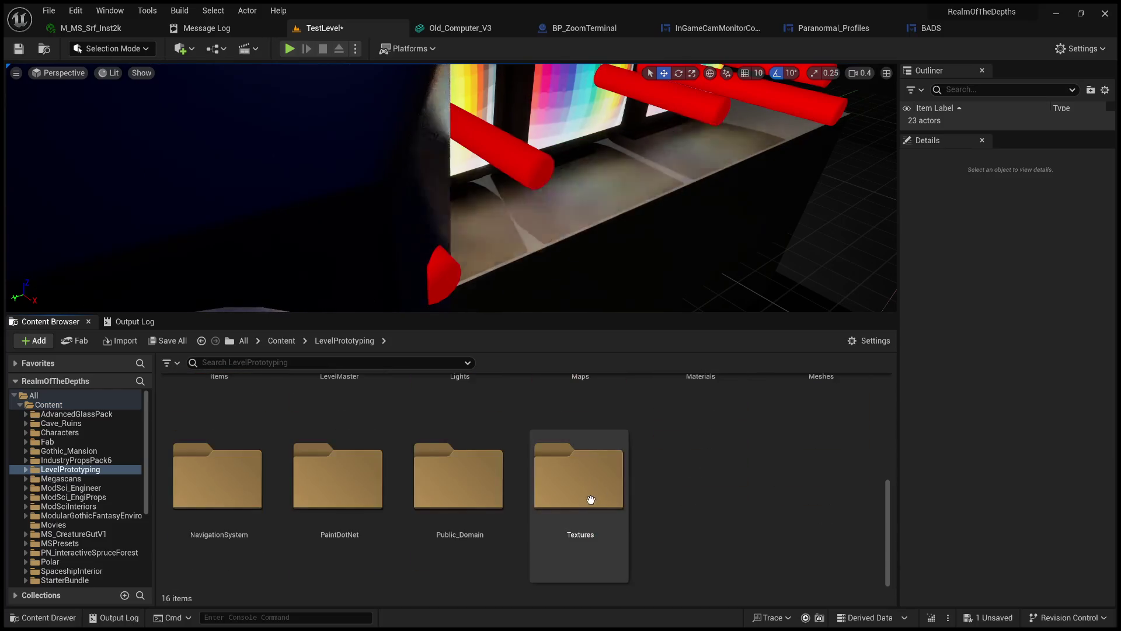
pyautogui.scroll(1, 496, 506)
pyautogui.scroll(1, 654, 520)
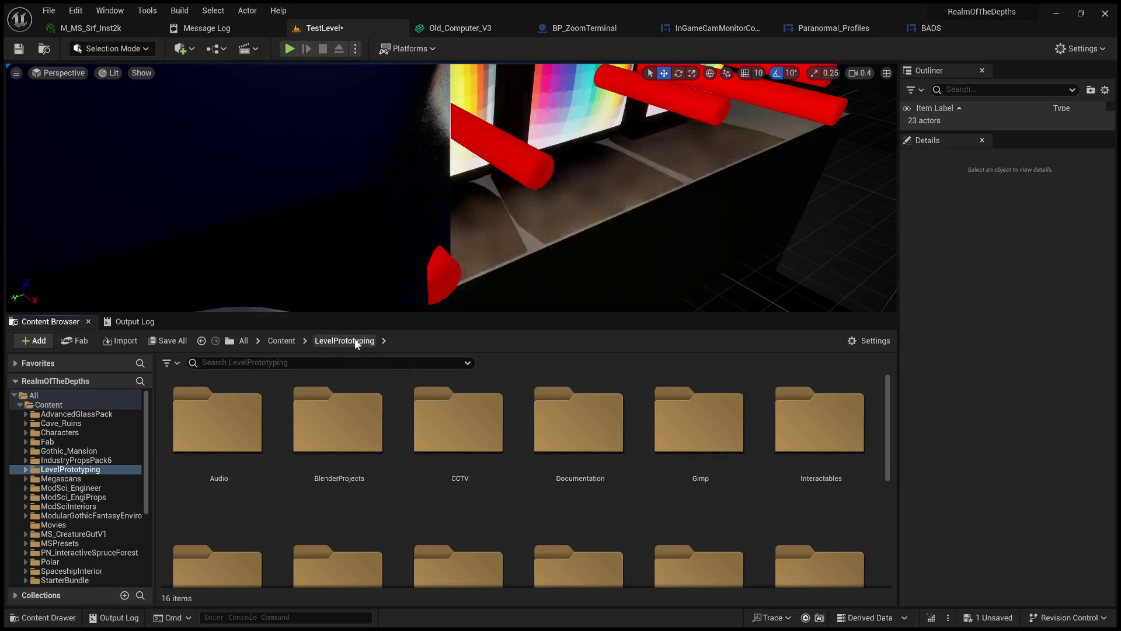
pyautogui.click(574, 29)
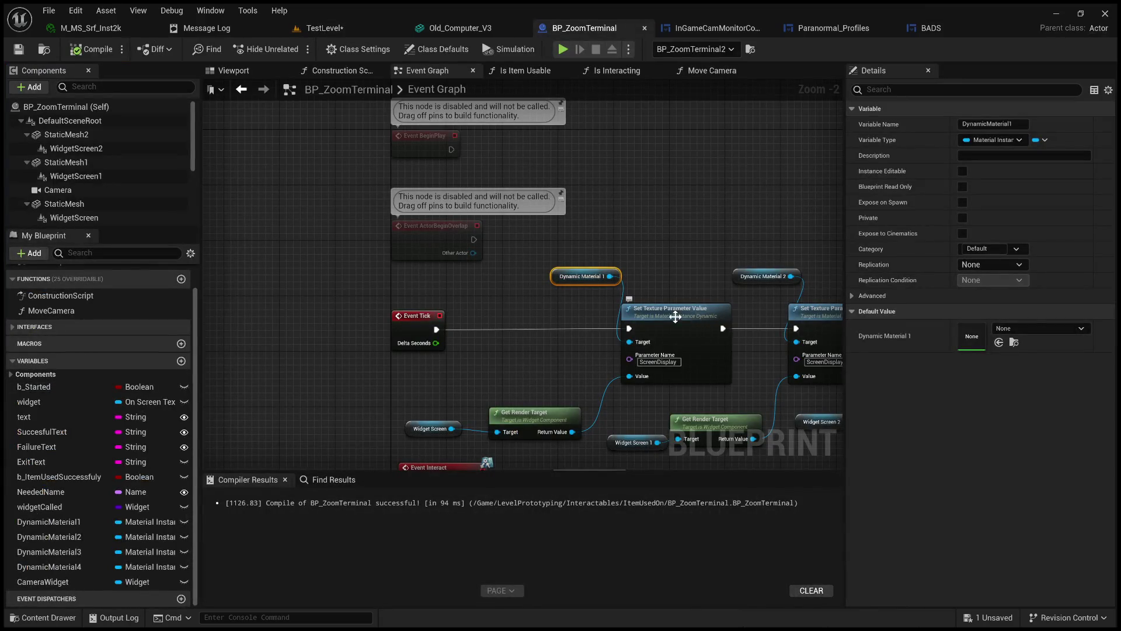
# In the construction script, inspect the first SET Dynamic Material 1 node.
pyautogui.click(357, 75)
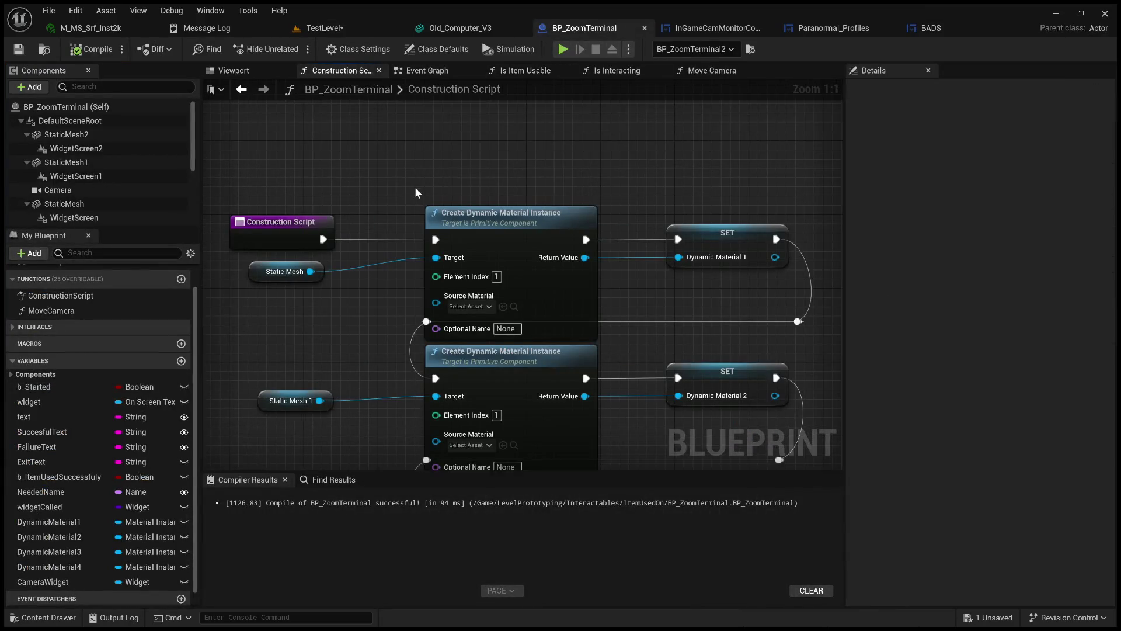
pyautogui.moveTo(415, 187); pyautogui.dragTo(520, 129)
pyautogui.scroll(-3, 497, 290)
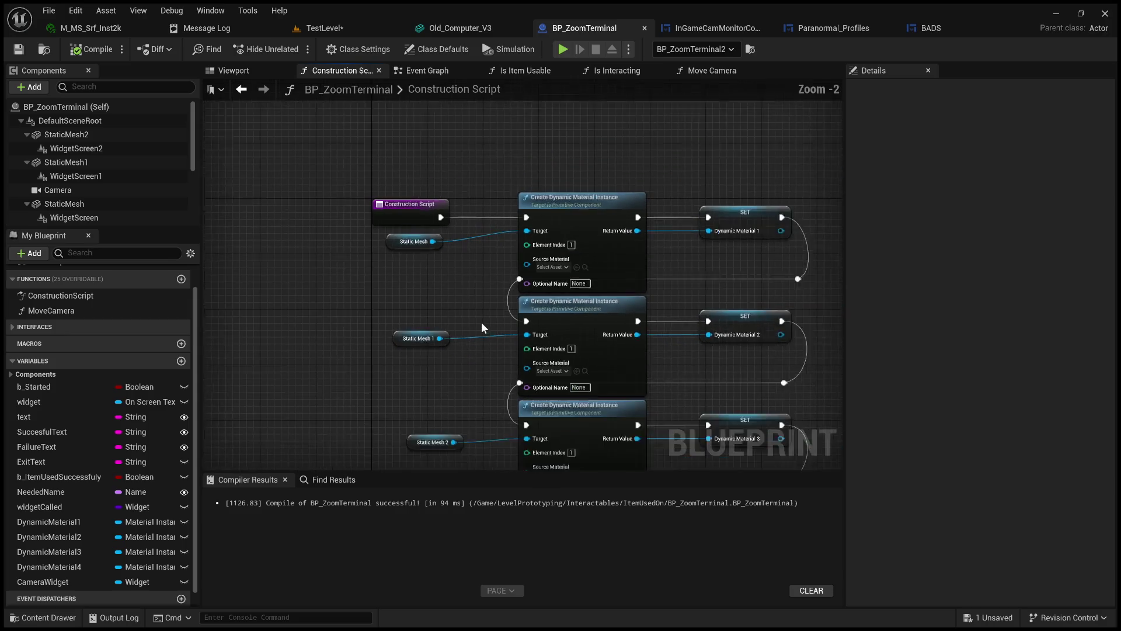
pyautogui.scroll(-1, 646, 243)
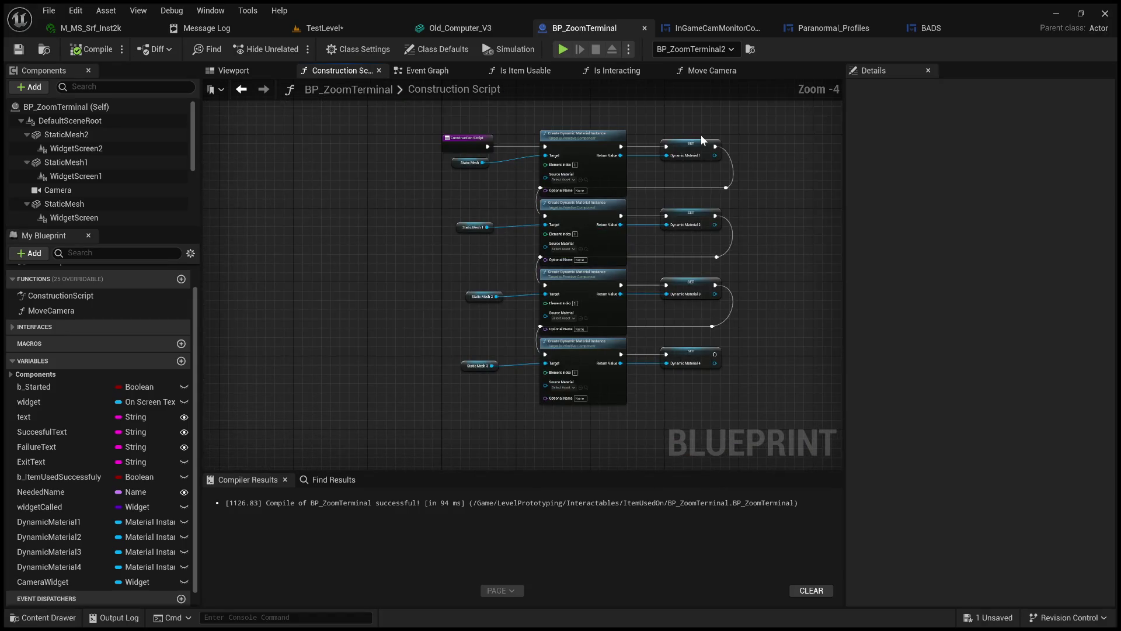
pyautogui.click(695, 144)
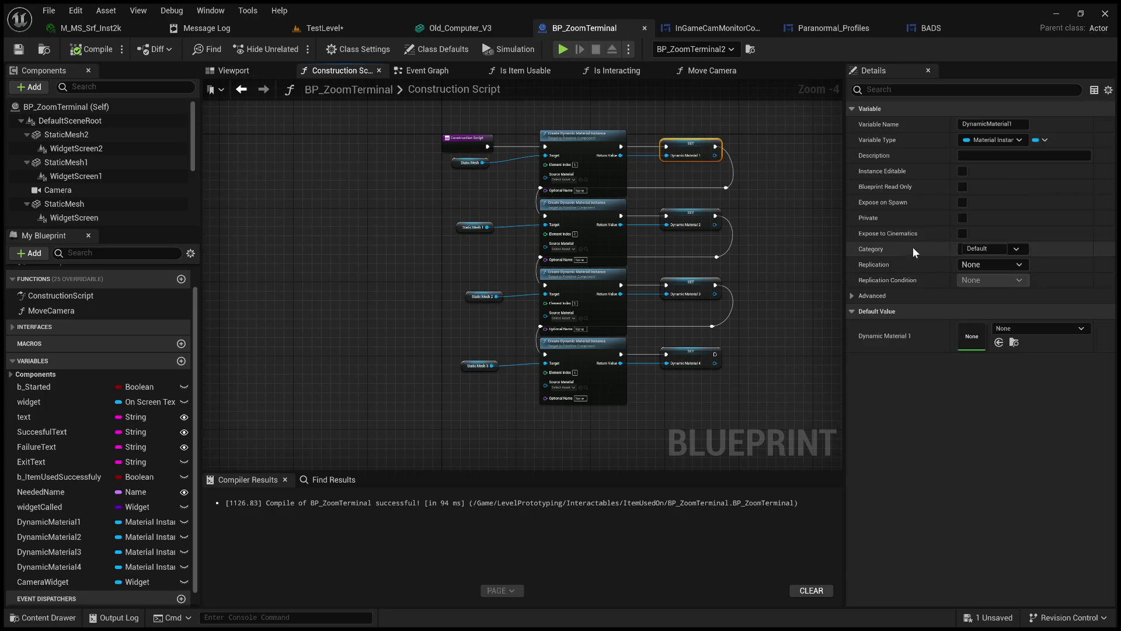
pyautogui.scroll(-1, 83, 208)
pyautogui.scroll(-3, 90, 216)
pyautogui.scroll(-3, 103, 218)
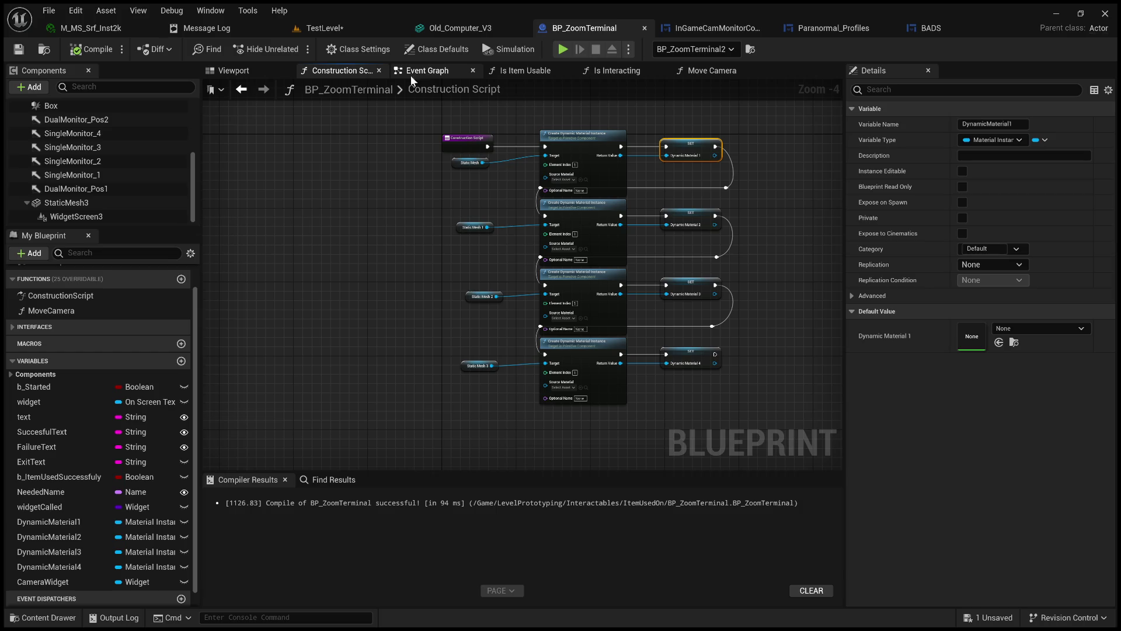
# View the Blueprint's four monitors in the Viewport, then open the M_LED material from ItemUsedOn.
pyautogui.click(229, 71)
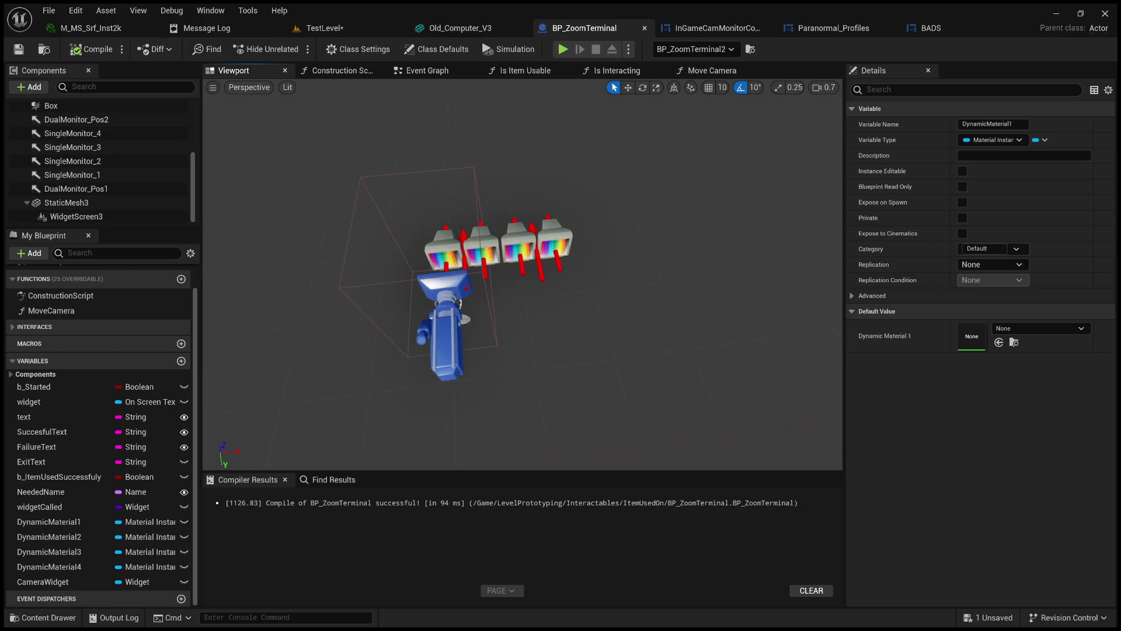
pyautogui.click(1014, 417)
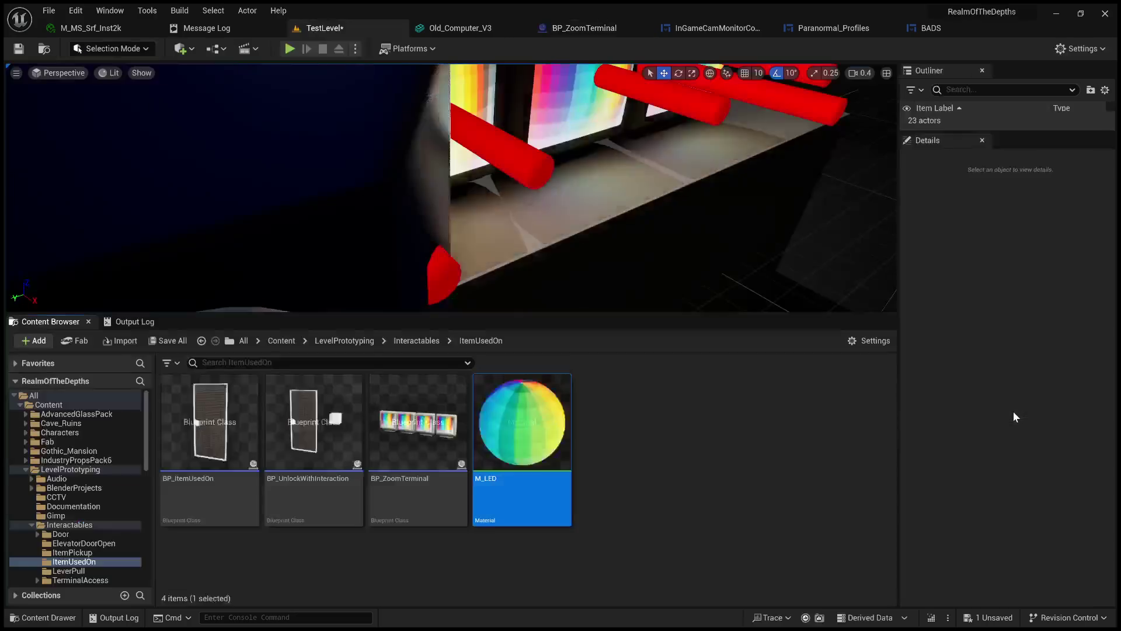
pyautogui.doubleClick(509, 456)
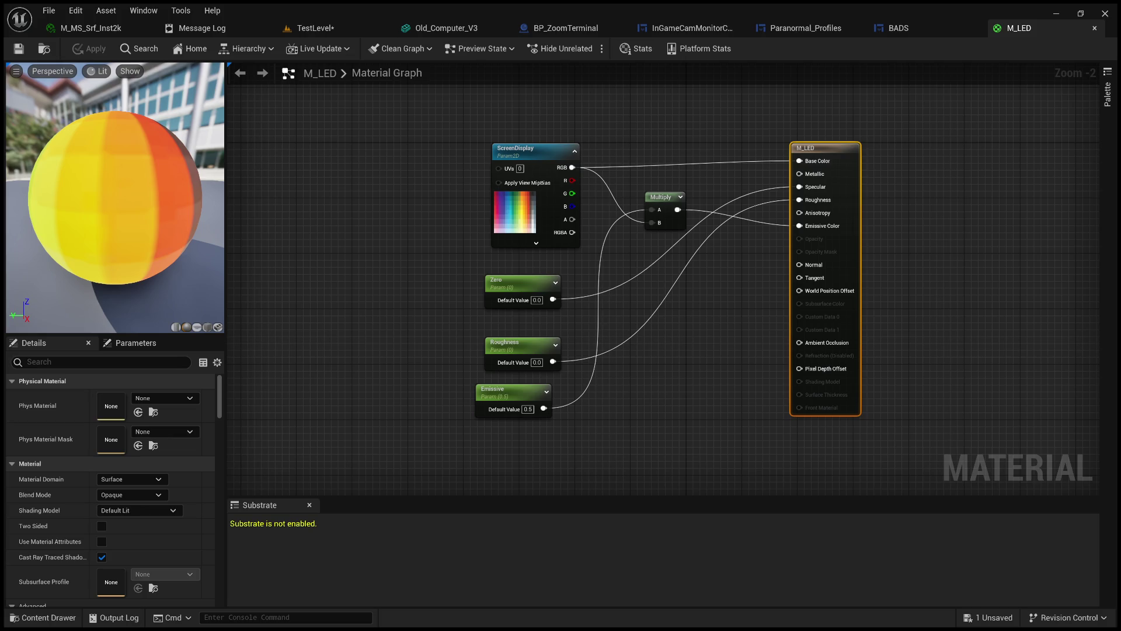
# Add a Noise node to M_LED with ScreenDisplay RGB feeding its Position input.
pyautogui.press('Escape')
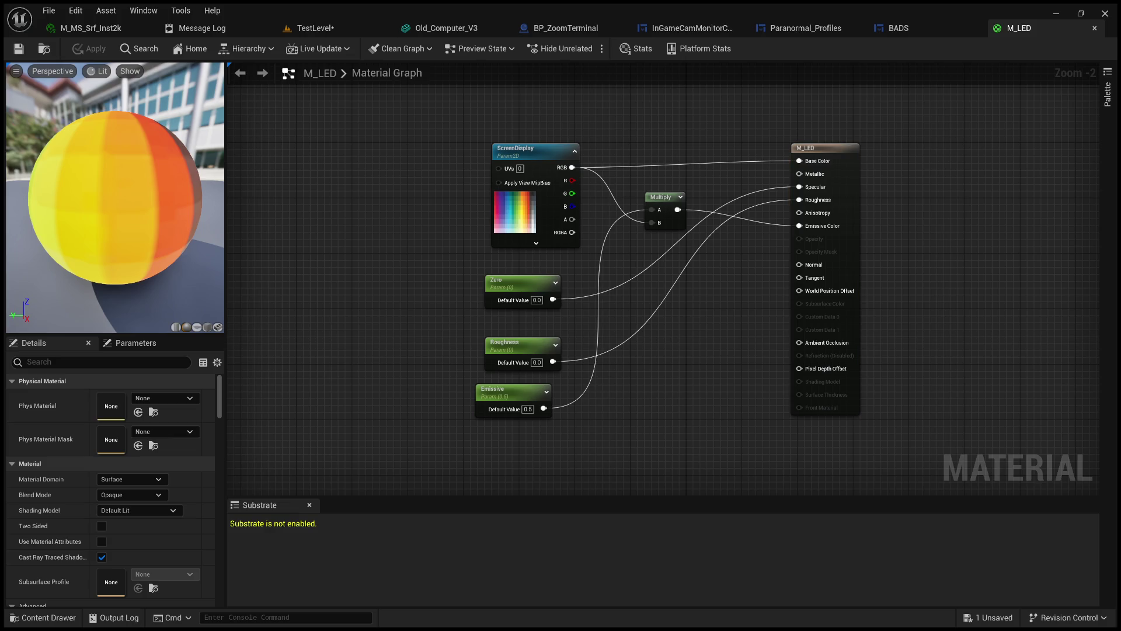
pyautogui.moveTo(366, 283); pyautogui.dragTo(369, 361)
pyautogui.scroll(1, 673, 216)
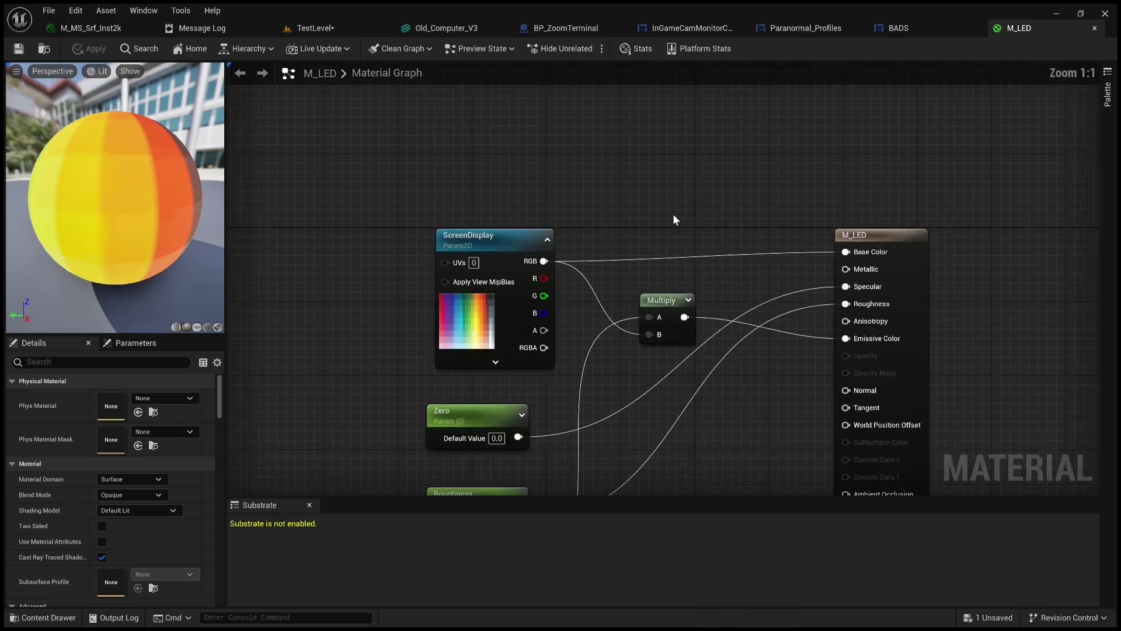
pyautogui.scroll(1, 569, 219)
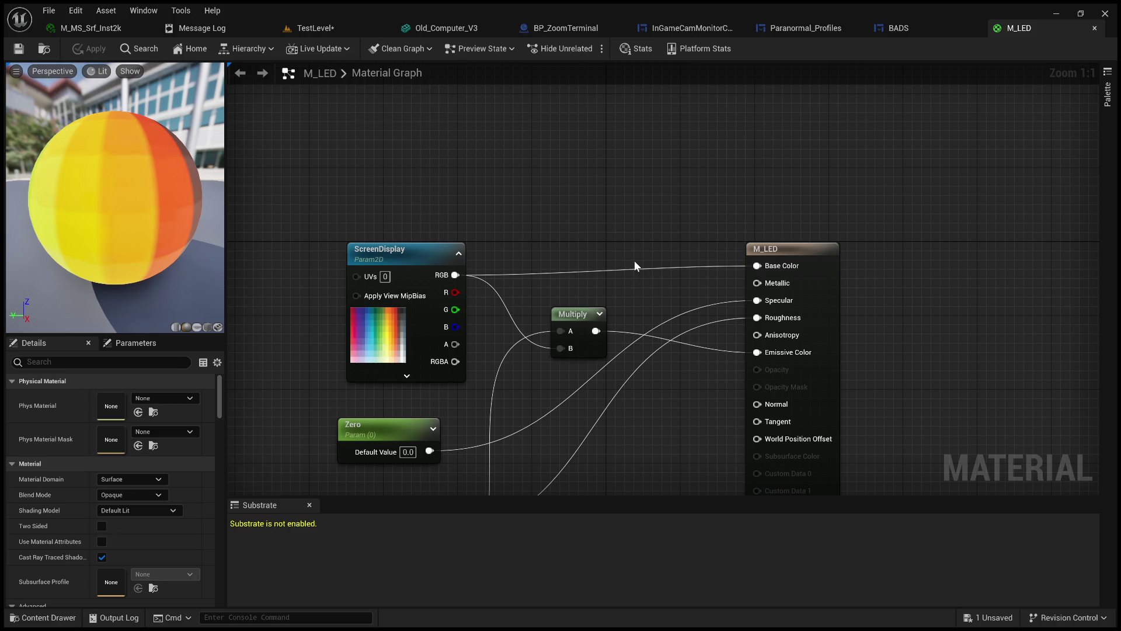
pyautogui.hotkey('ctrl', 'v')
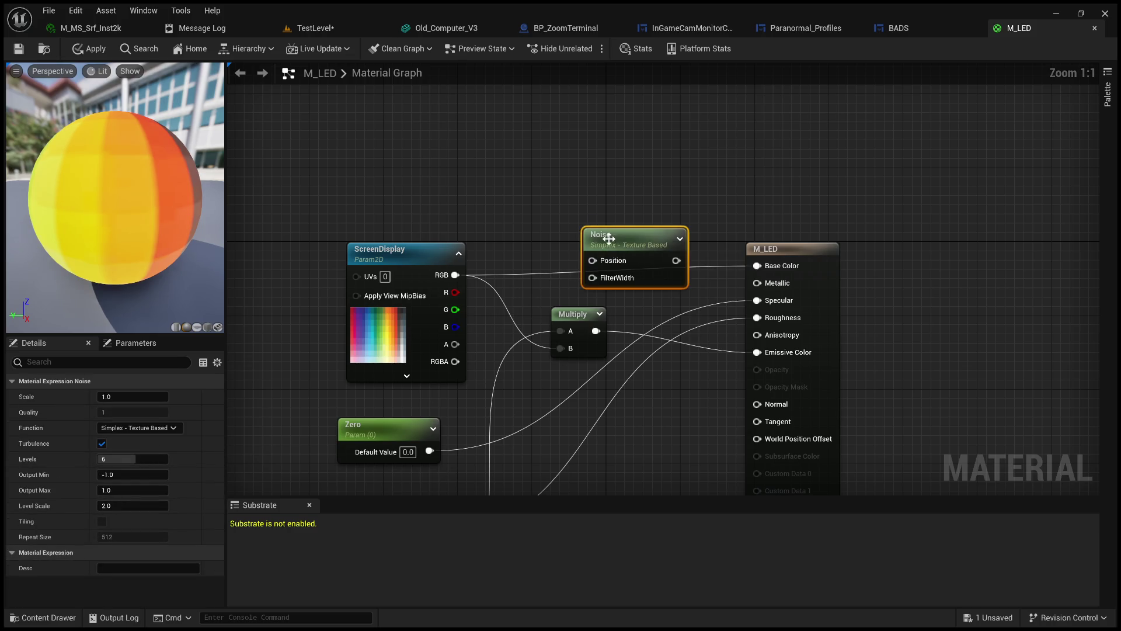
pyautogui.moveTo(607, 241); pyautogui.dragTo(621, 201)
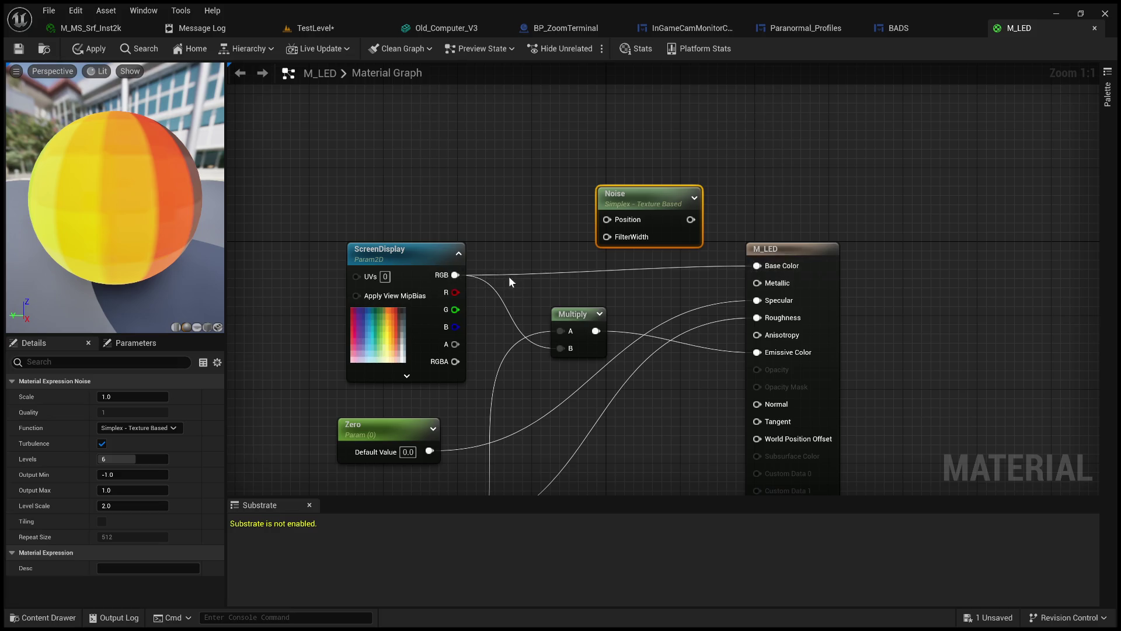
pyautogui.moveTo(455, 274); pyautogui.dragTo(608, 220)
pyautogui.moveTo(691, 220); pyautogui.dragTo(757, 266)
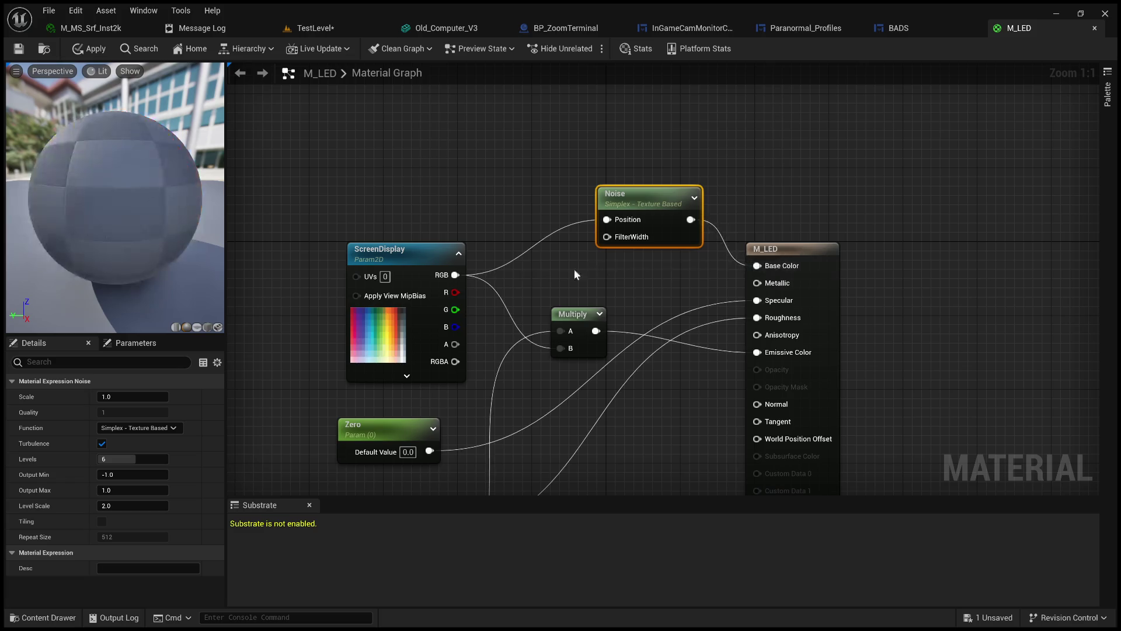
# Preview on a flat surface and reconnect the Noise output to Base Color.
pyautogui.click(208, 327)
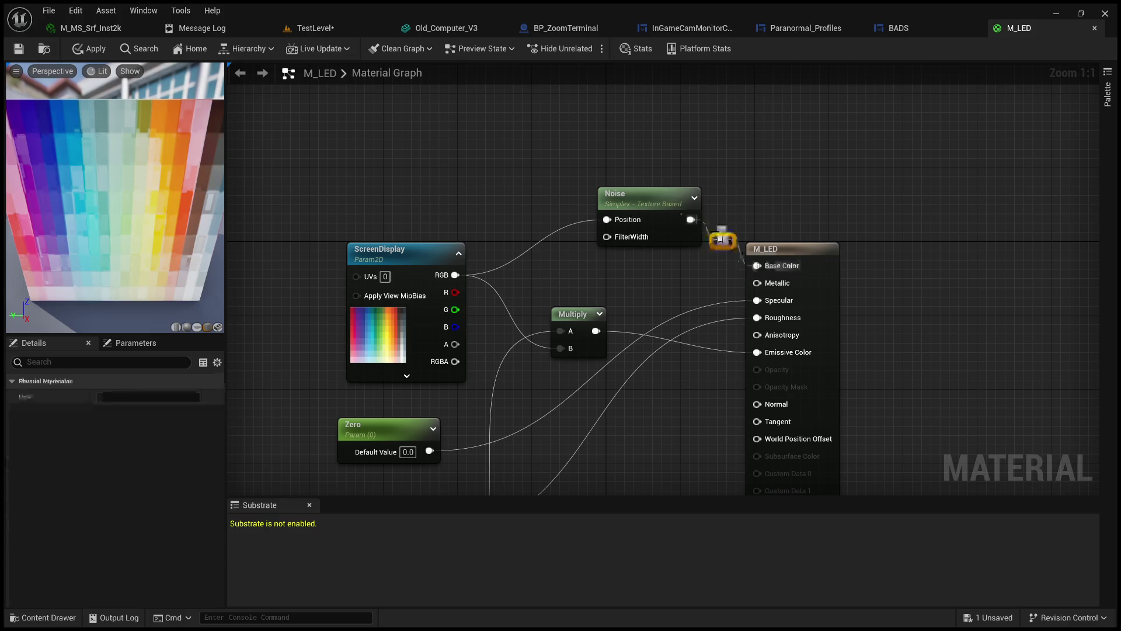
pyautogui.keyDown('alt'); pyautogui.click(723, 241); pyautogui.keyUp('alt')
pyautogui.moveTo(693, 221); pyautogui.dragTo(757, 266)
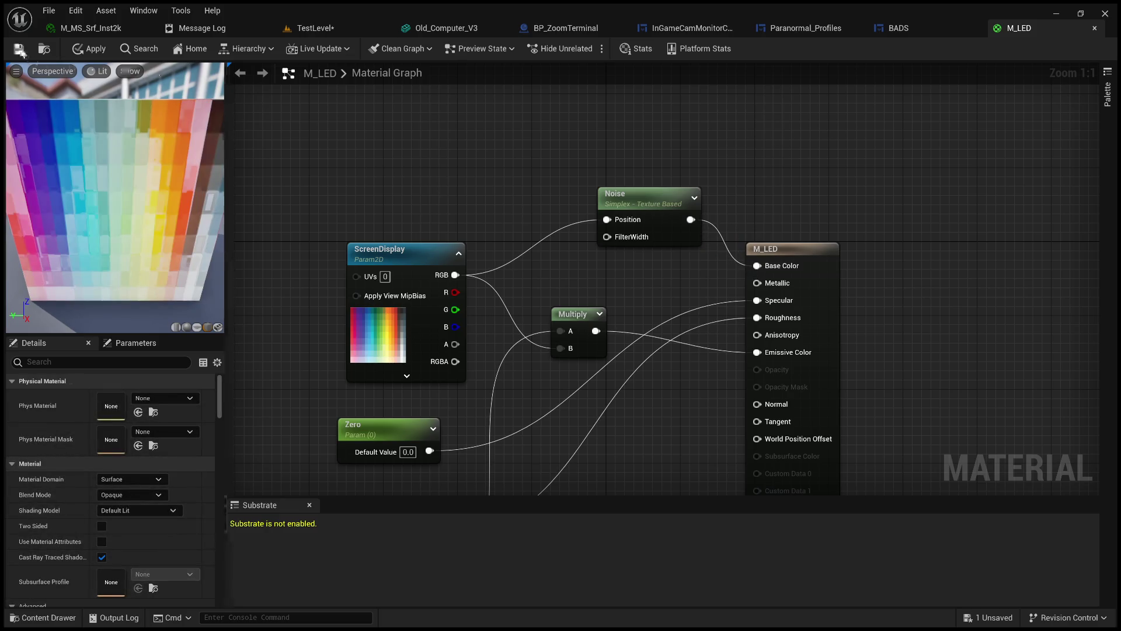
pyautogui.click(325, 24)
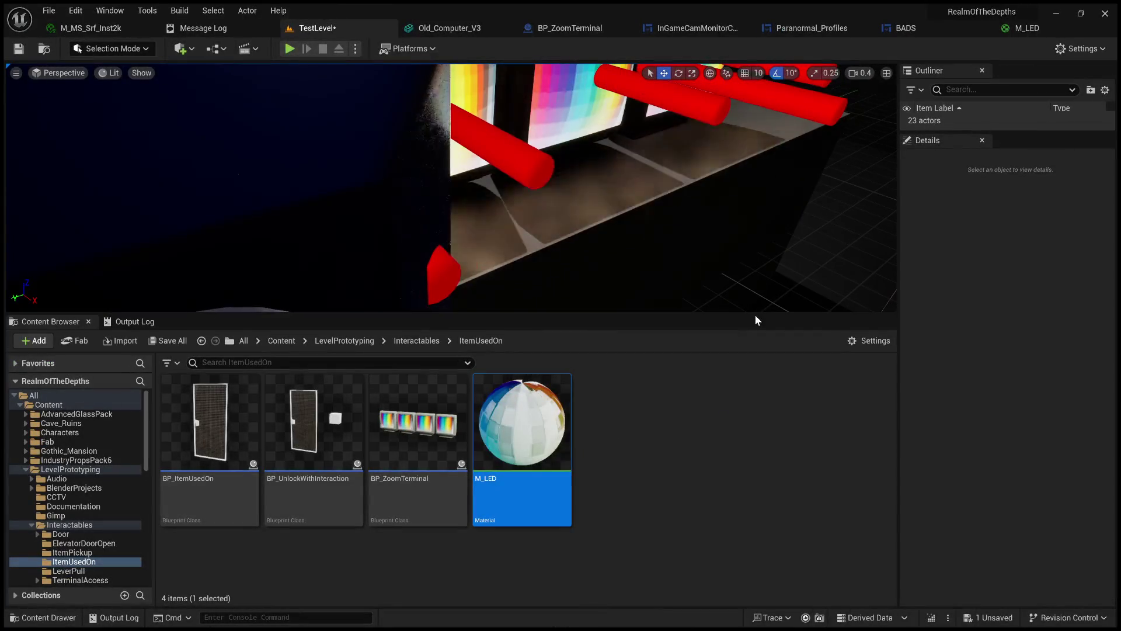
pyautogui.moveTo(755, 314); pyautogui.dragTo(765, 512)
pyautogui.scroll(-3, 720, 425)
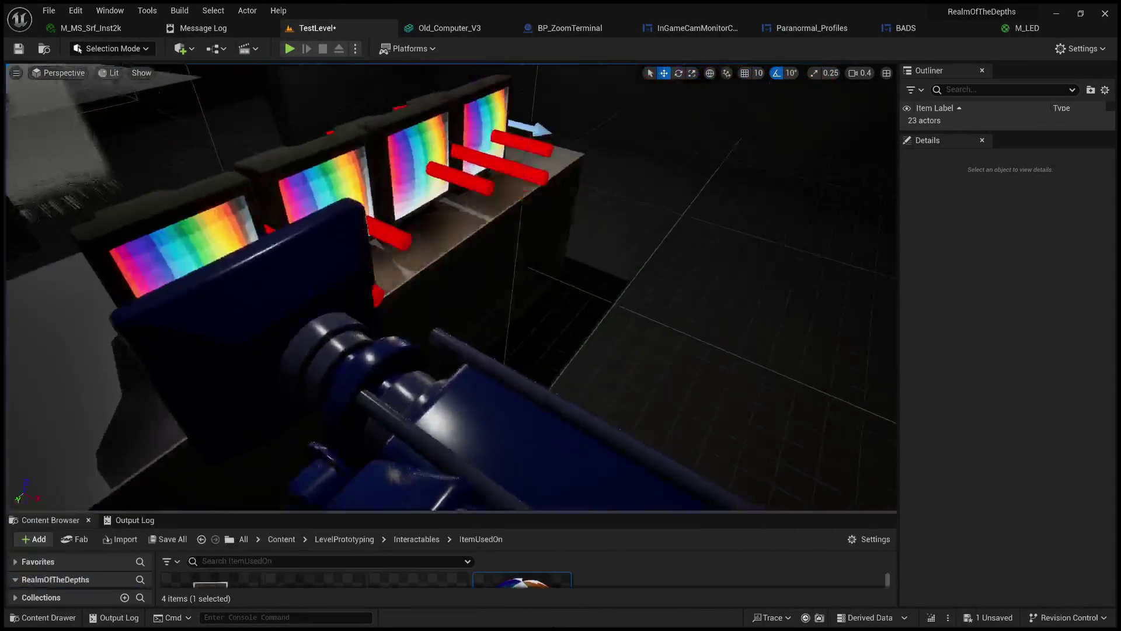
pyautogui.moveTo(721, 426); pyautogui.dragTo(638, 356)
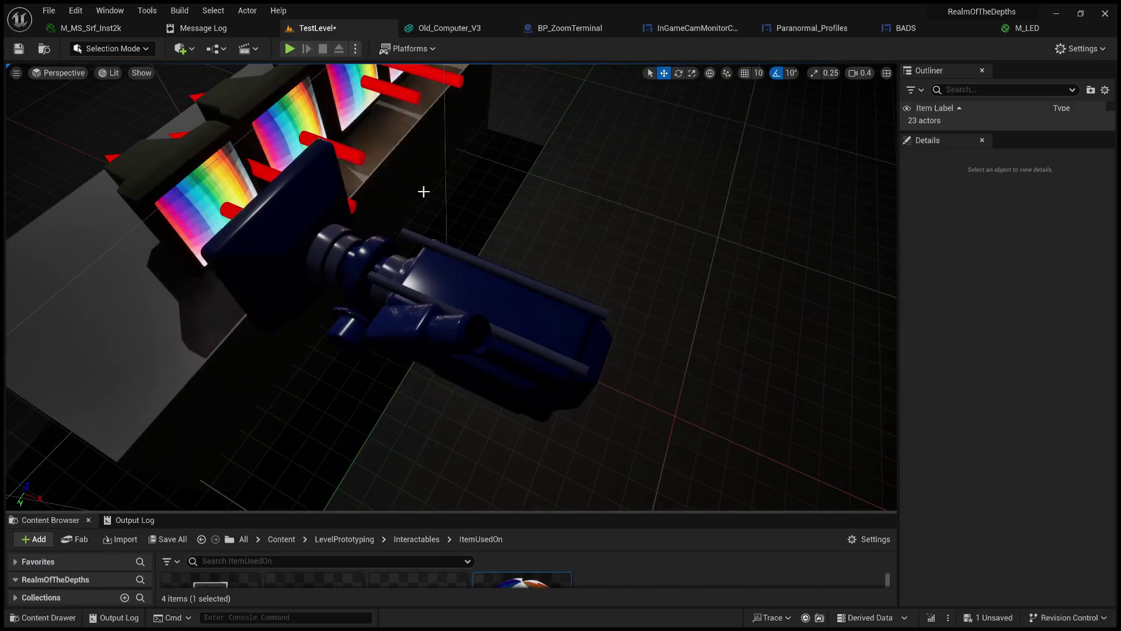
pyautogui.click(289, 48)
pyautogui.press('e')
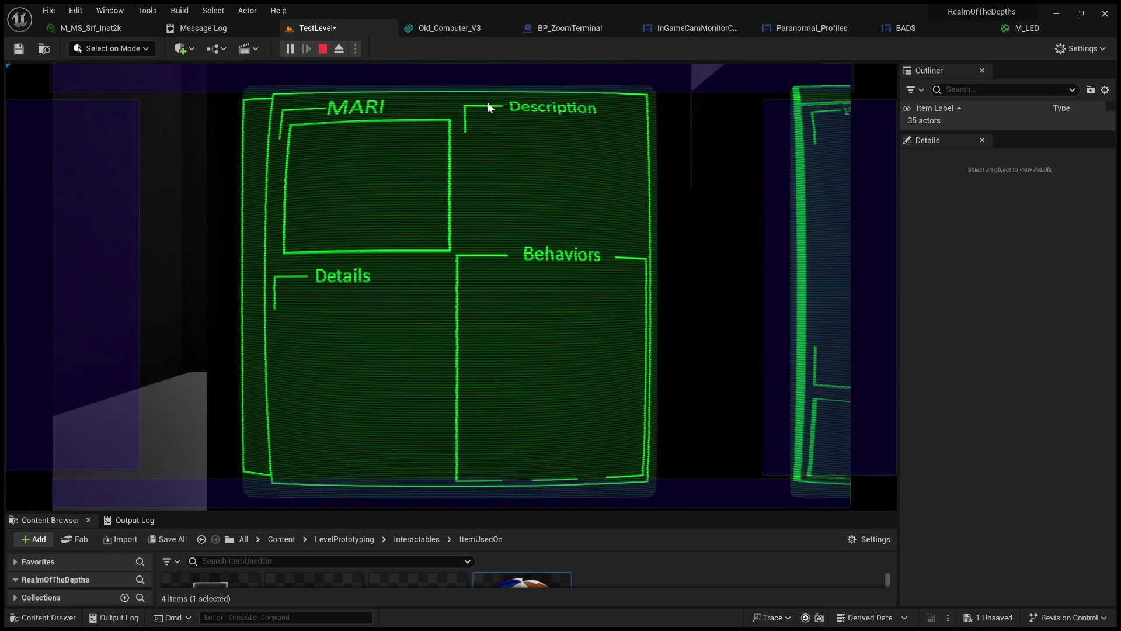
pyautogui.click(323, 48)
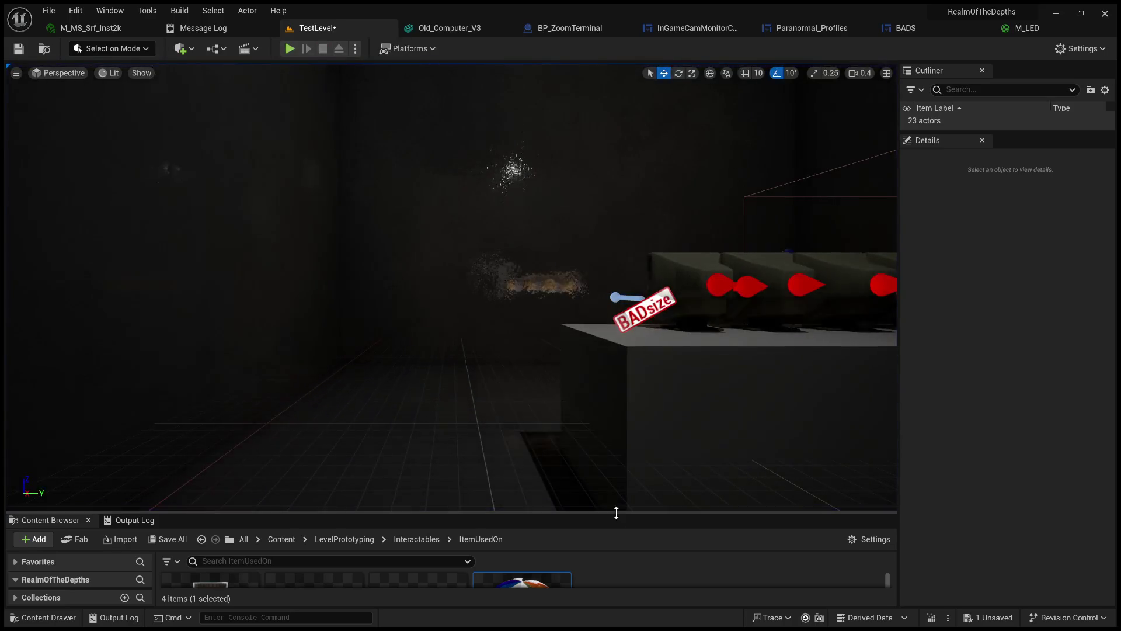
pyautogui.moveTo(609, 514); pyautogui.dragTo(609, 250)
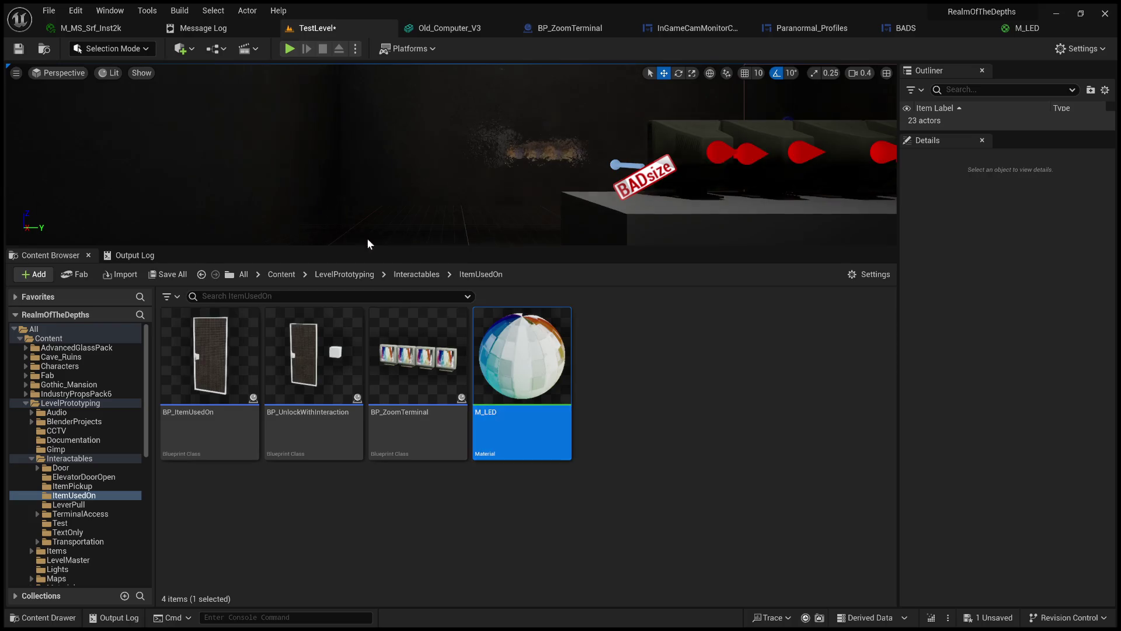
pyautogui.click(1028, 28)
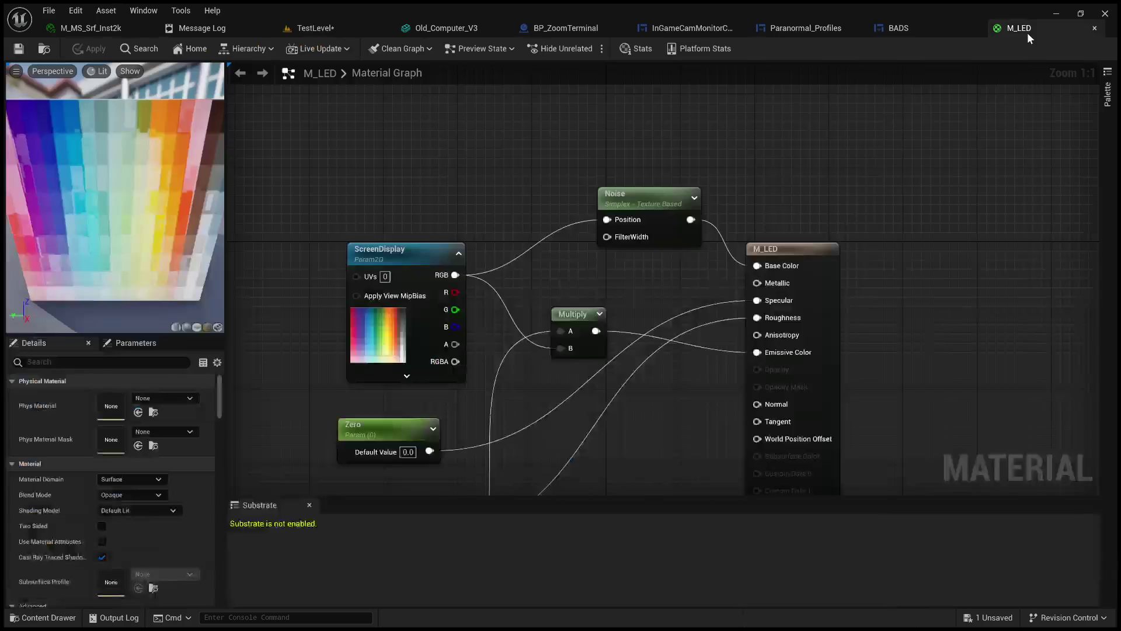
# Test compiling M_LED with Noise unlinked from Base Color, then restore the link.
pyautogui.moveTo(490, 192); pyautogui.dragTo(440, 79)
pyautogui.scroll(-2, 481, 164)
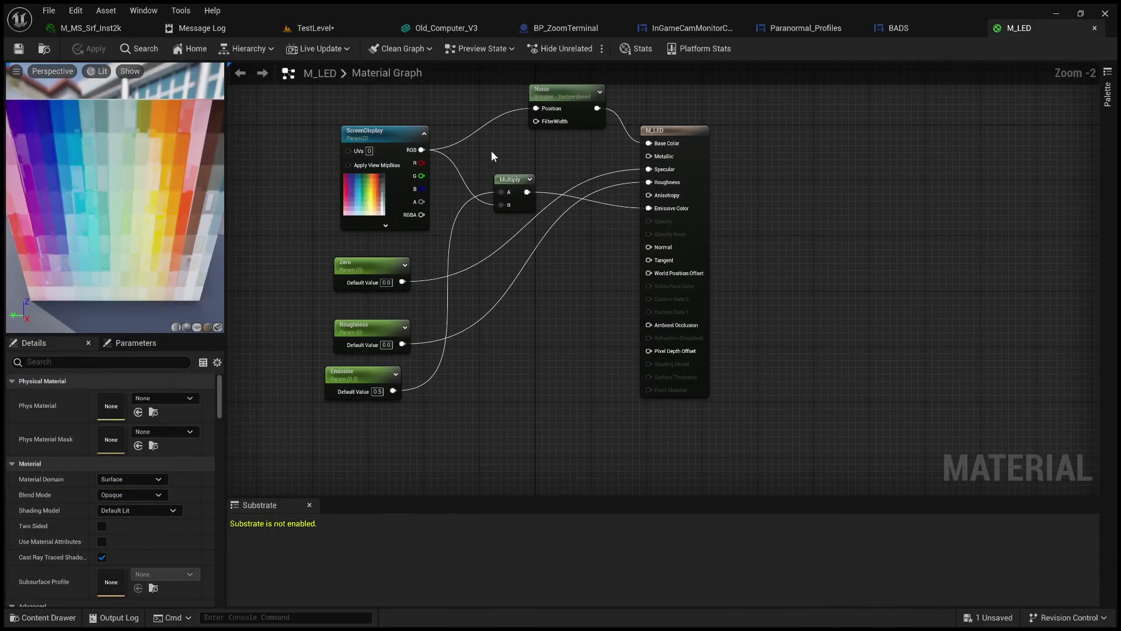
pyautogui.moveTo(500, 146)
pyautogui.mouseDown()
pyautogui.moveTo(545, 166)
pyautogui.moveTo(524, 204)
pyautogui.mouseUp()
pyautogui.scroll(1, 562, 163)
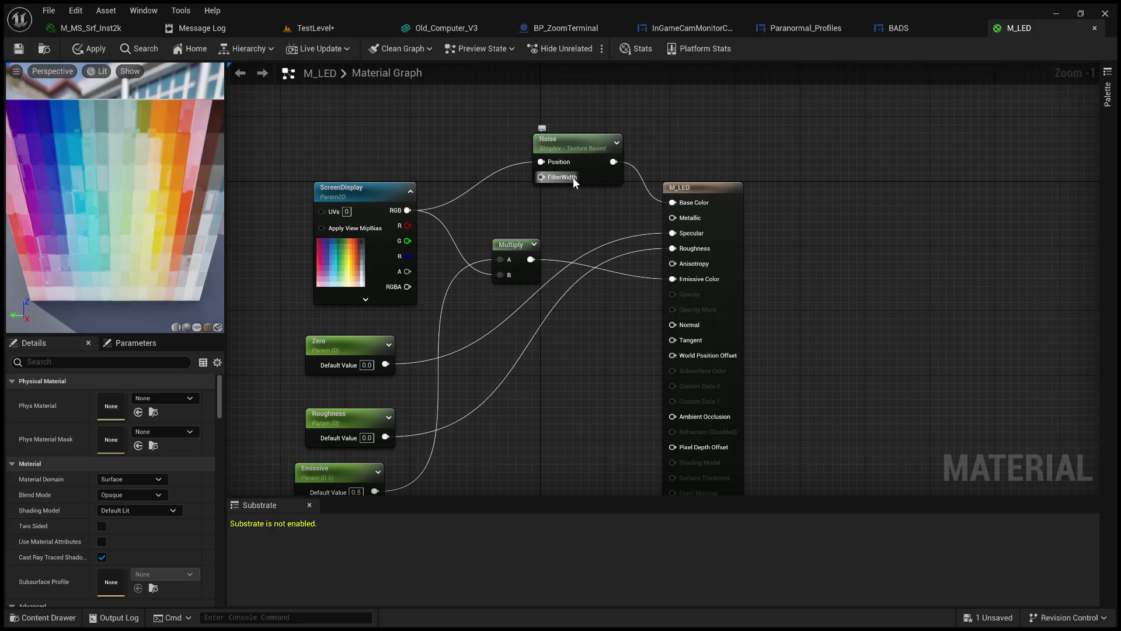
pyautogui.keyDown('alt'); pyautogui.click(645, 188); pyautogui.keyUp('alt')
pyautogui.click(91, 48)
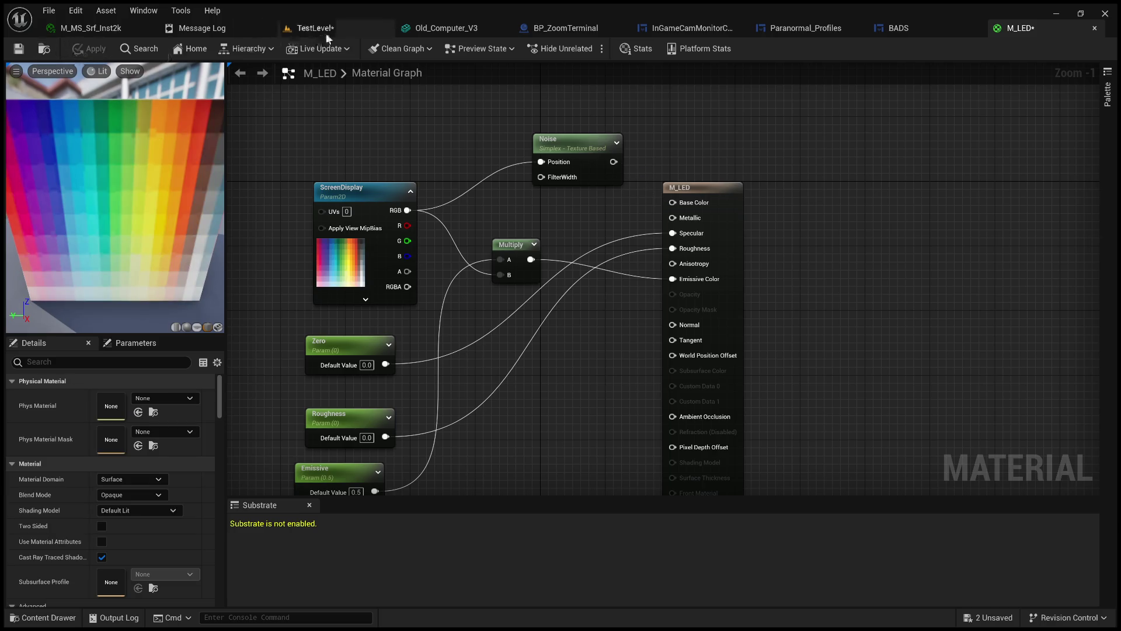
pyautogui.hotkey('ctrl', 'z')
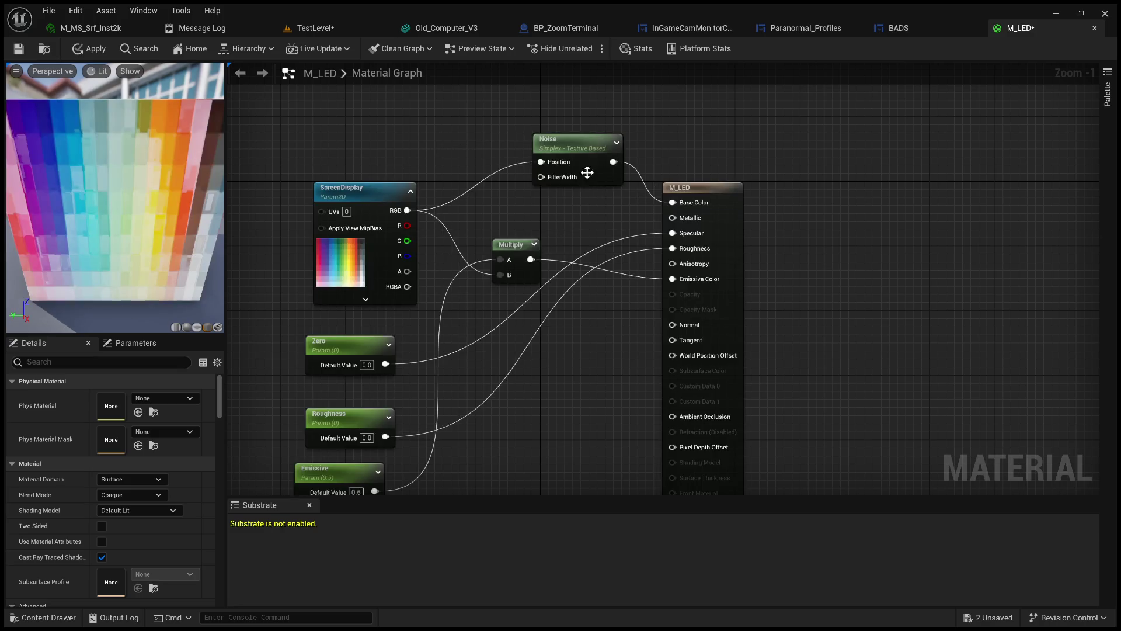
# Set the Emissive parameter's default value to 0.0 and save M_LED.
pyautogui.moveTo(538, 225); pyautogui.dragTo(589, 155)
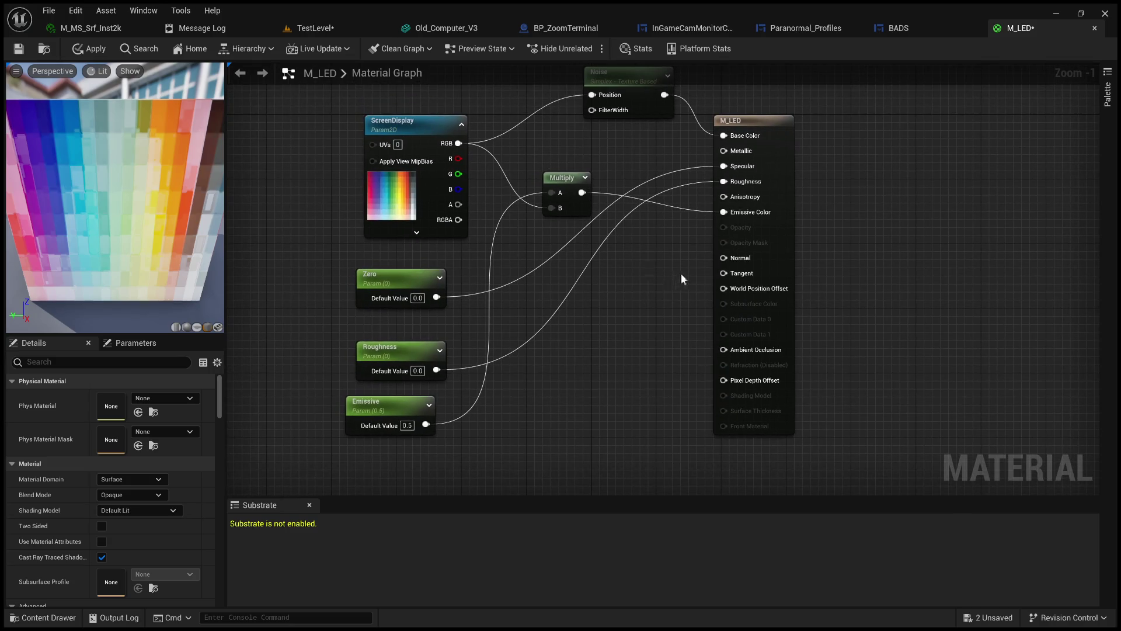
pyautogui.click(408, 425)
pyautogui.write('0')
pyautogui.press('Return')
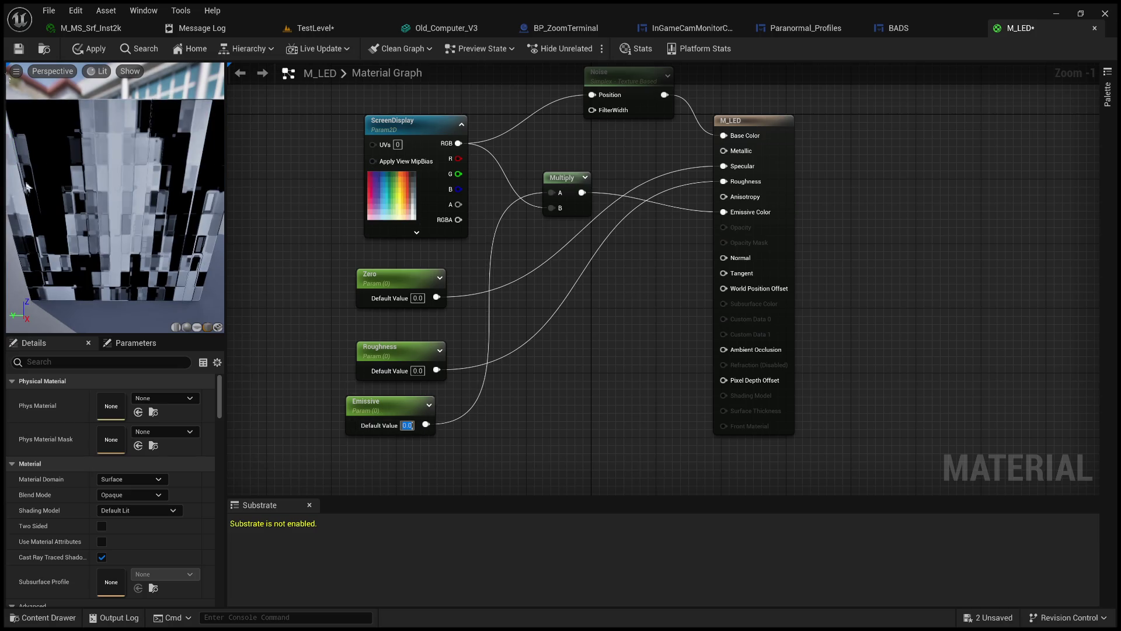
pyautogui.click(19, 48)
pyautogui.click(315, 28)
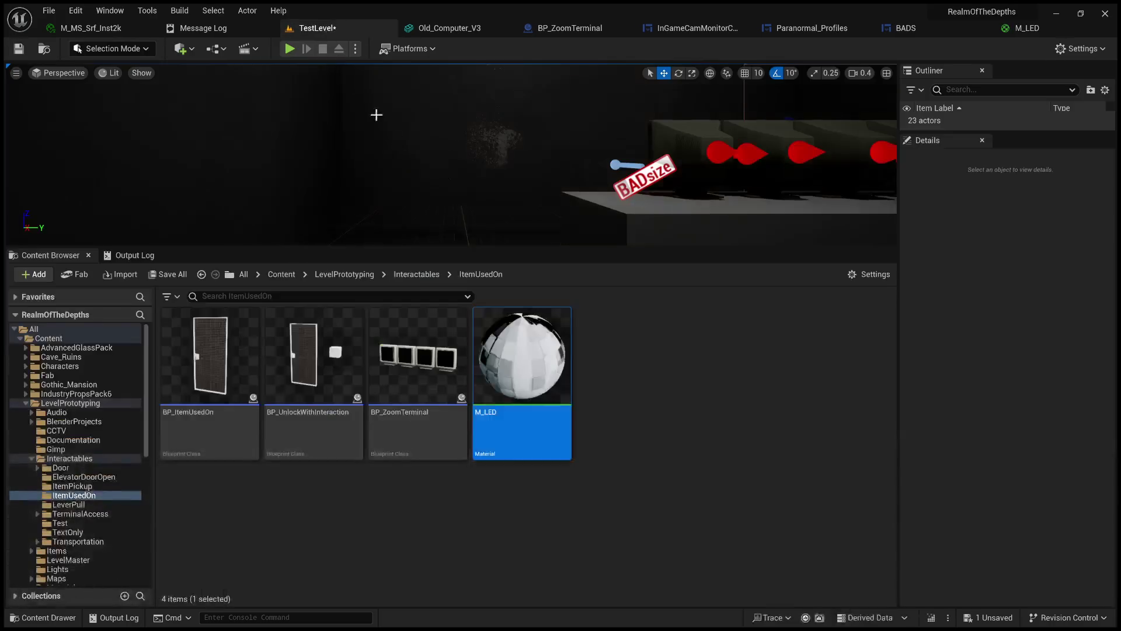
# Fly the viewport to the monitor desk, play-test briefly, then bring up the M_LED graph.
pyautogui.moveTo(528, 193); pyautogui.dragTo(528, 193)
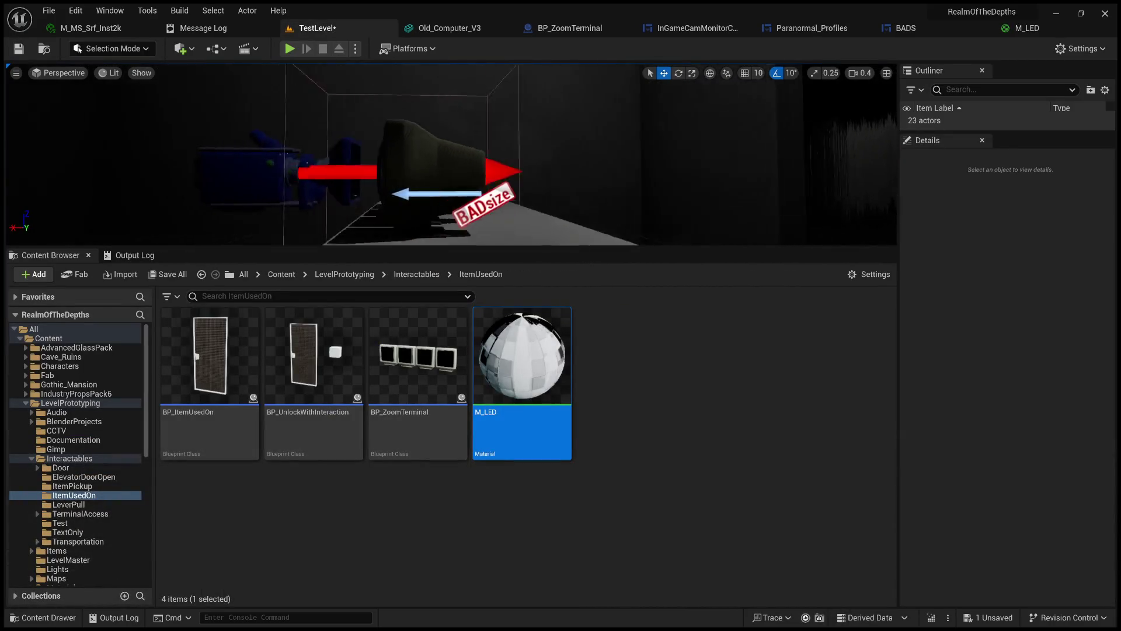
pyautogui.moveTo(528, 193); pyautogui.dragTo(528, 192)
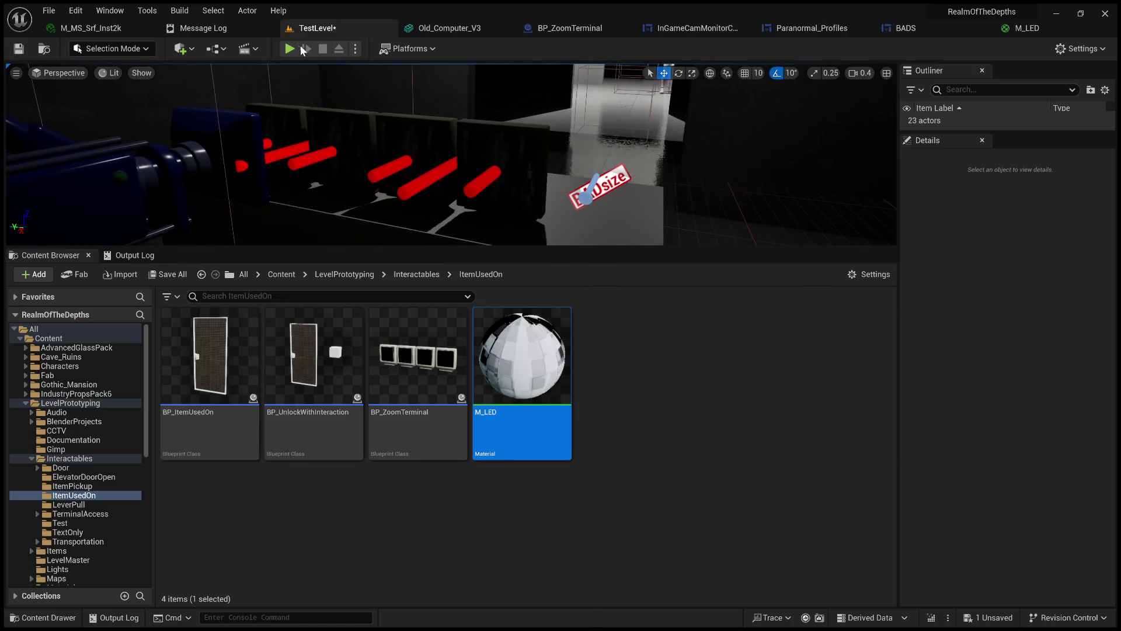
pyautogui.click(290, 49)
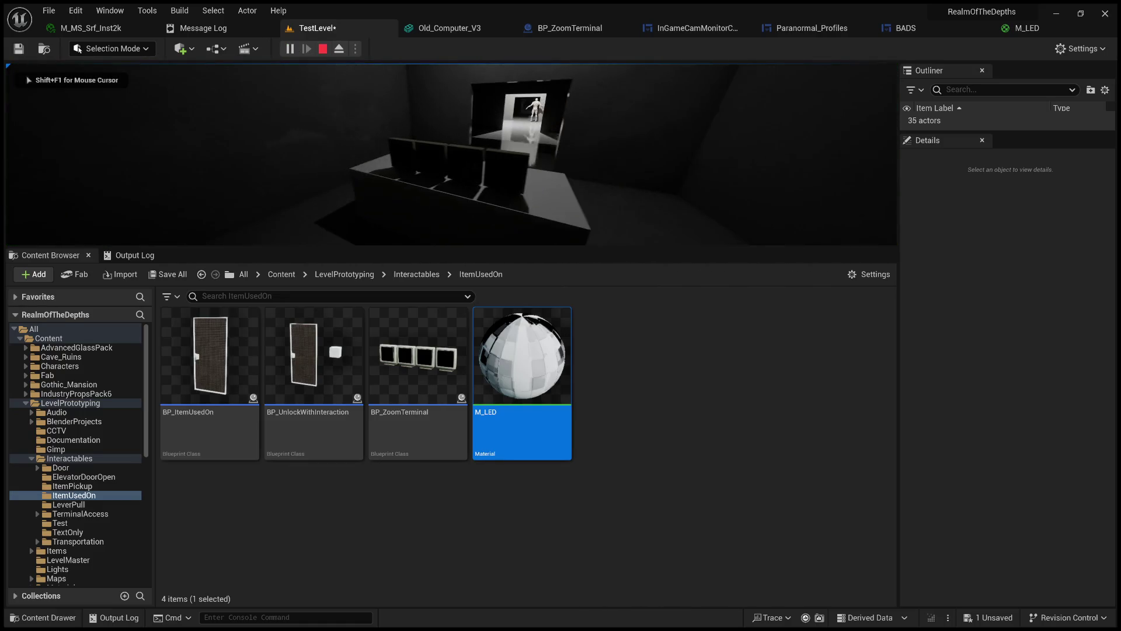
pyautogui.press('Escape')
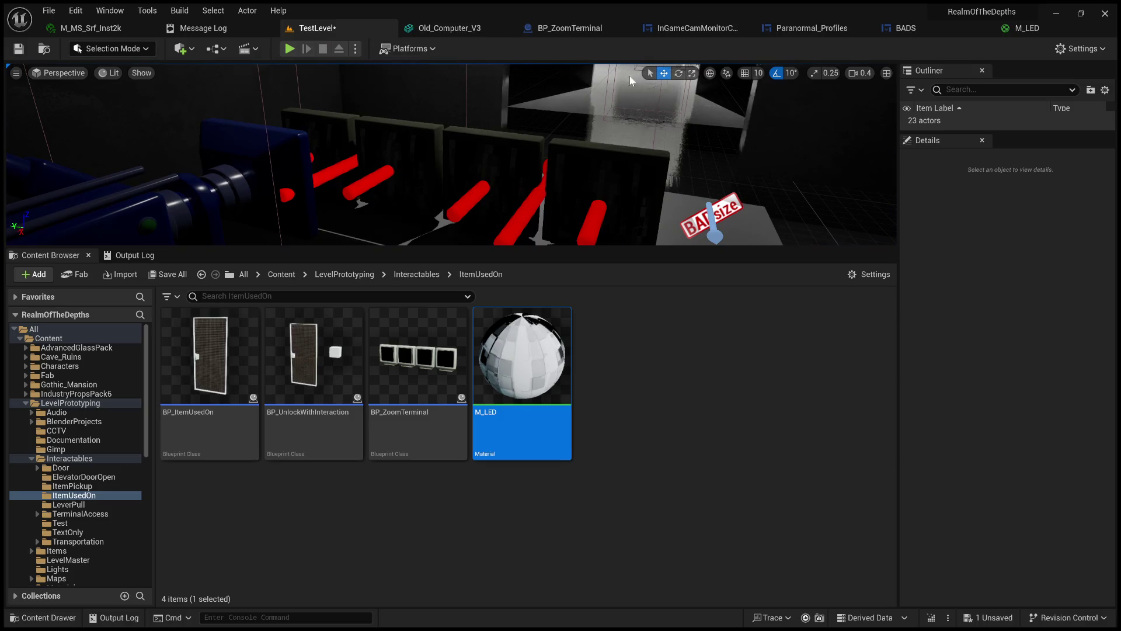
pyautogui.click(1035, 30)
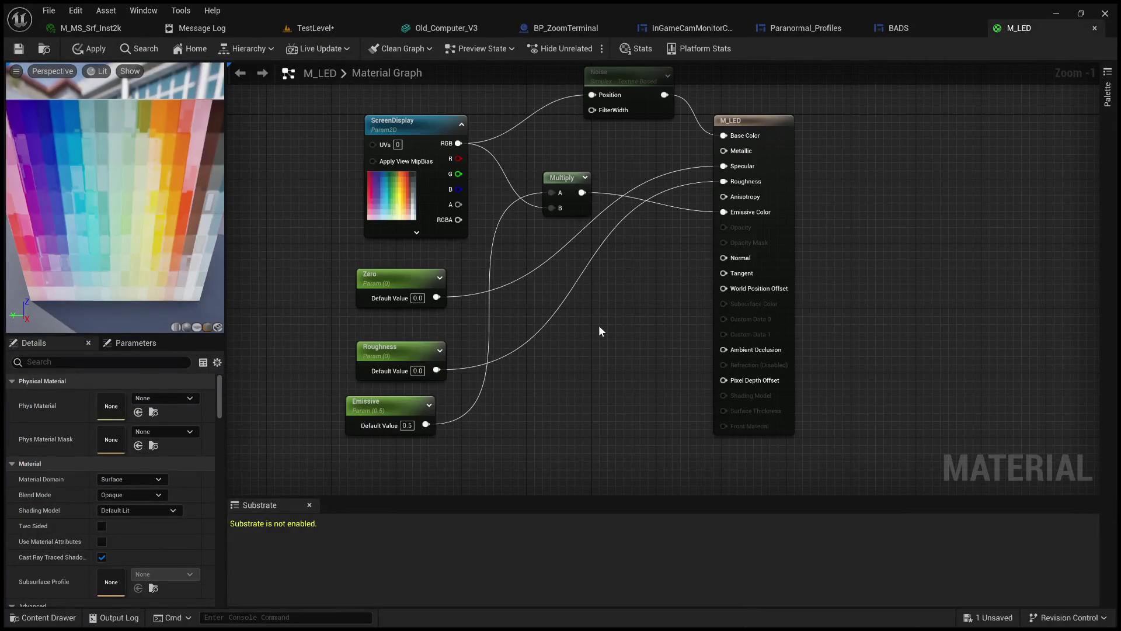
# Add a scalar parameter beside Noise for FilterWidth, try 5, revert to 0.0, and save.
pyautogui.scroll(1, 600, 325)
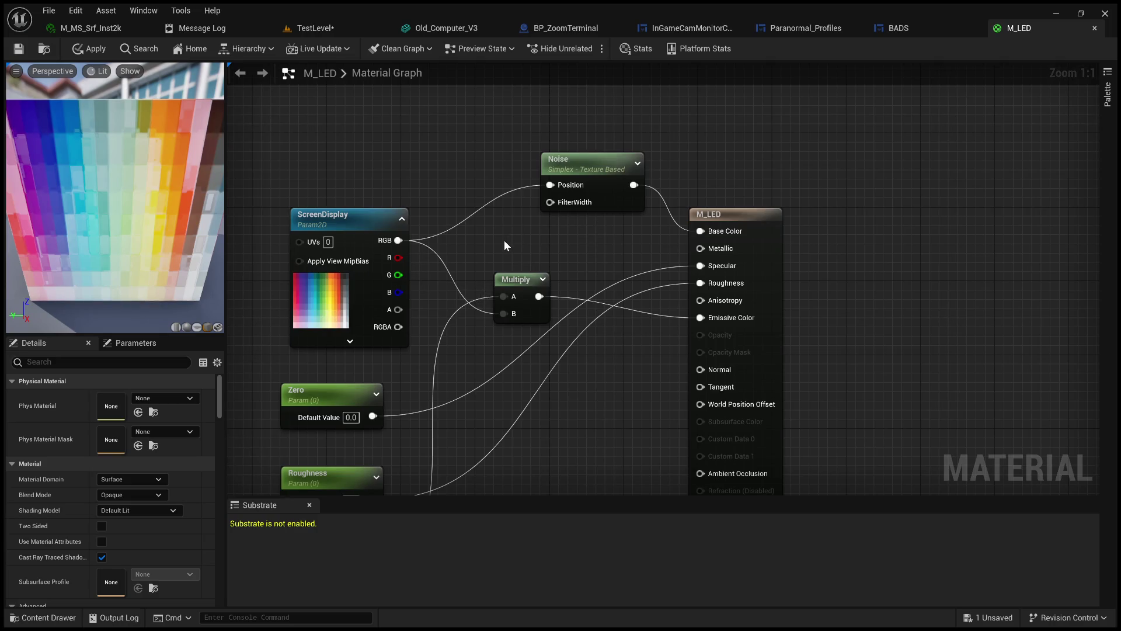
pyautogui.click(504, 241)
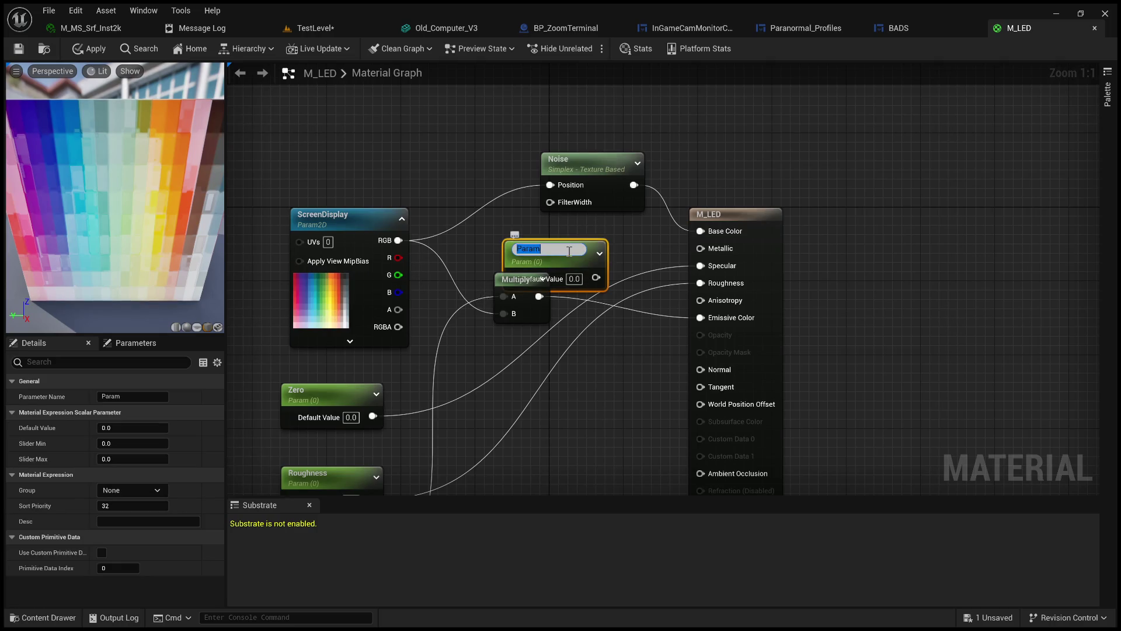
pyautogui.moveTo(590, 255)
pyautogui.mouseDown()
pyautogui.moveTo(448, 151)
pyautogui.moveTo(551, 202)
pyautogui.mouseUp()
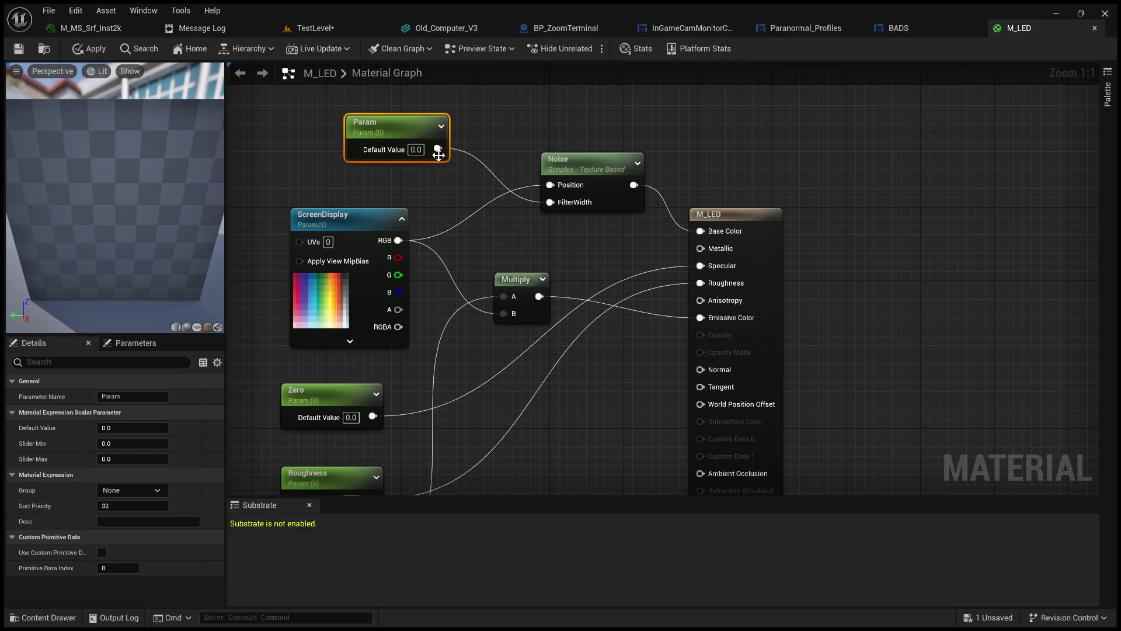
pyautogui.click(416, 149)
pyautogui.write('5')
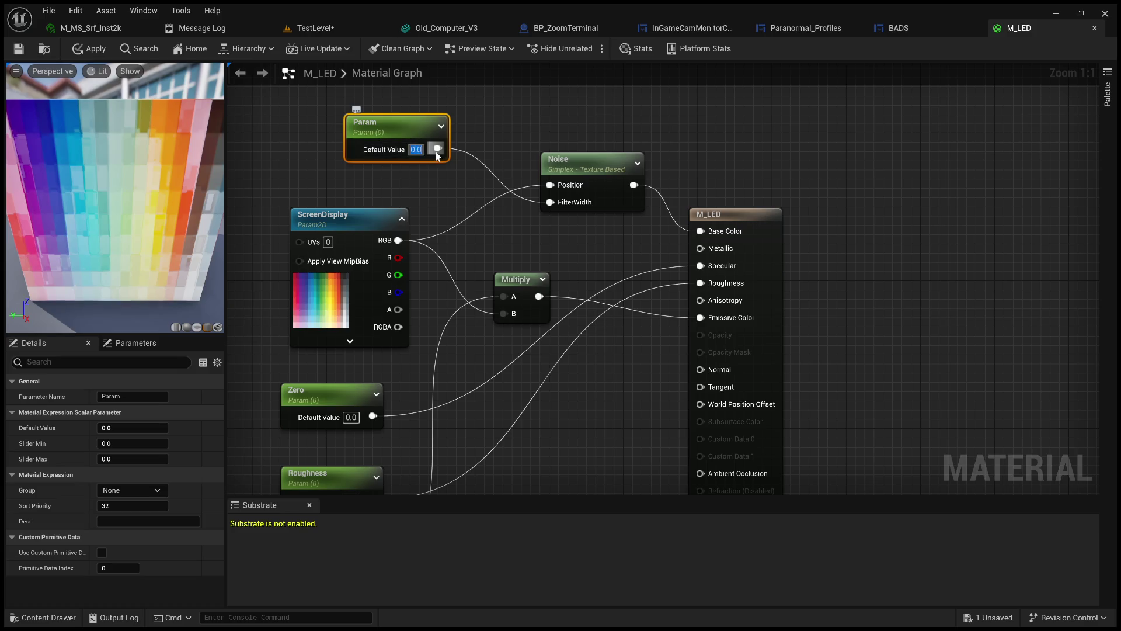
pyautogui.press('Return')
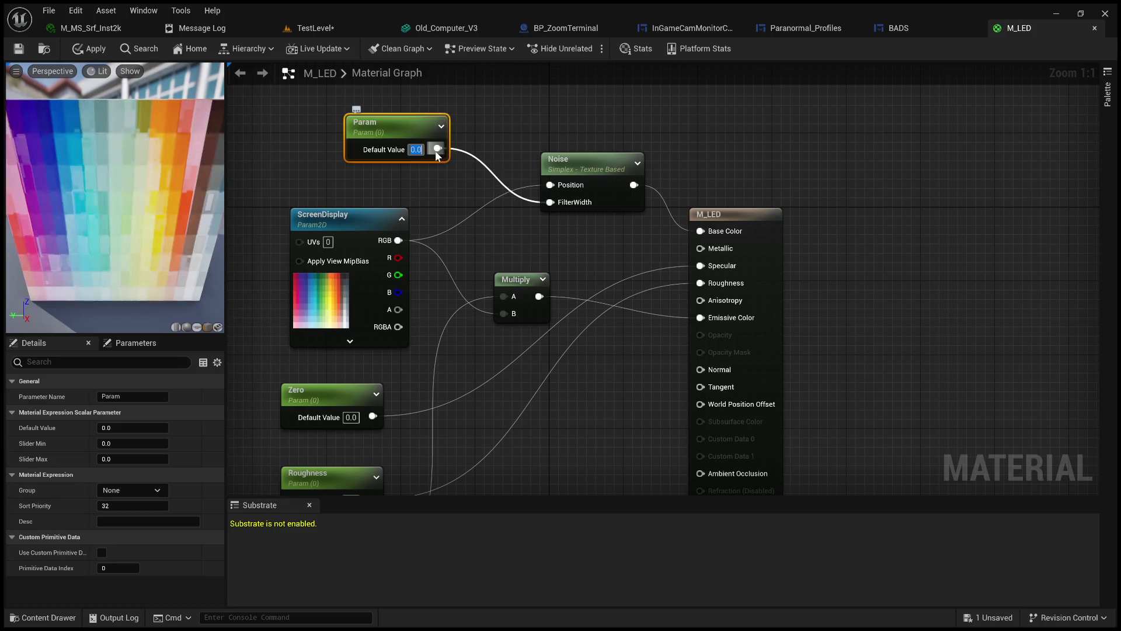
pyautogui.hotkey('ctrl', 'z')
pyautogui.hotkey('ctrl', 's')
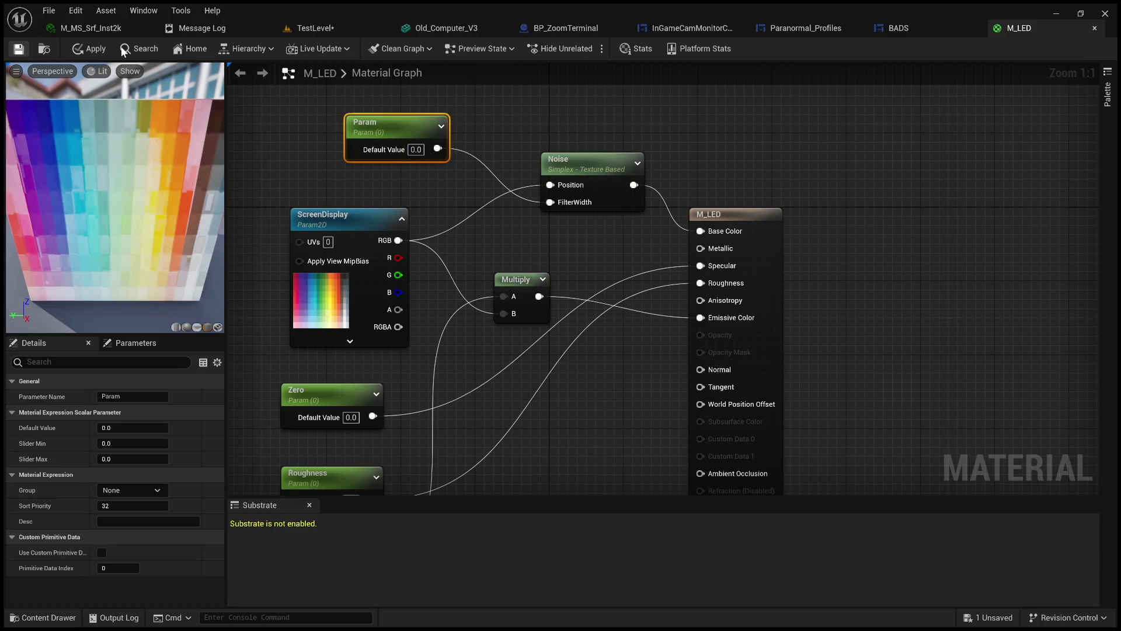
pyautogui.click(316, 28)
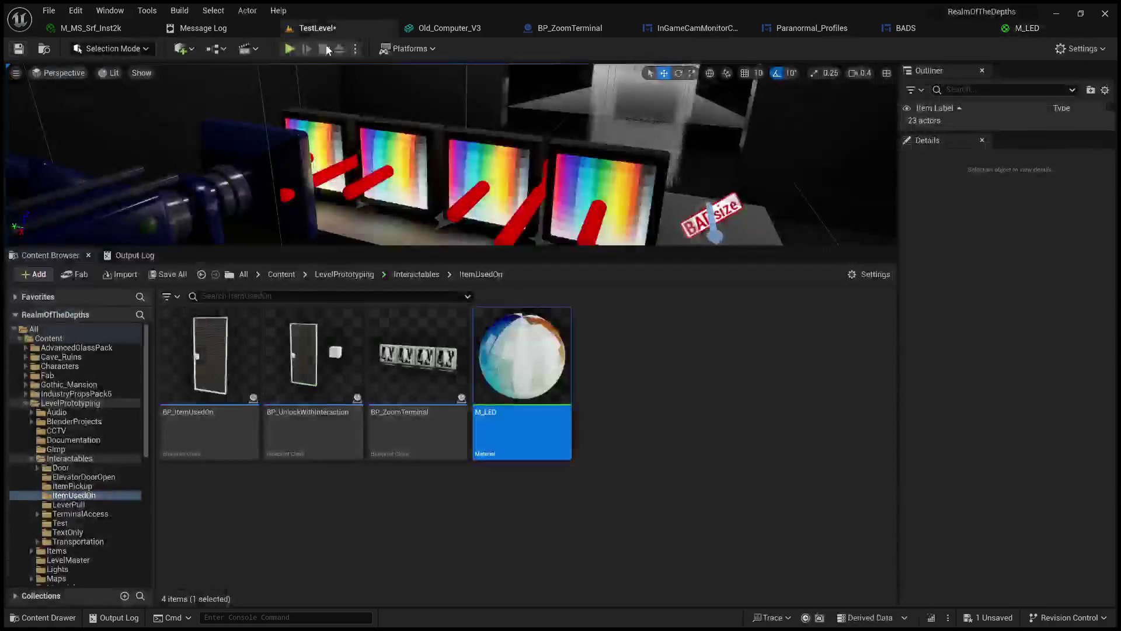
# Move the view toward the monitors and back, then save the test level.
pyautogui.press('Up')
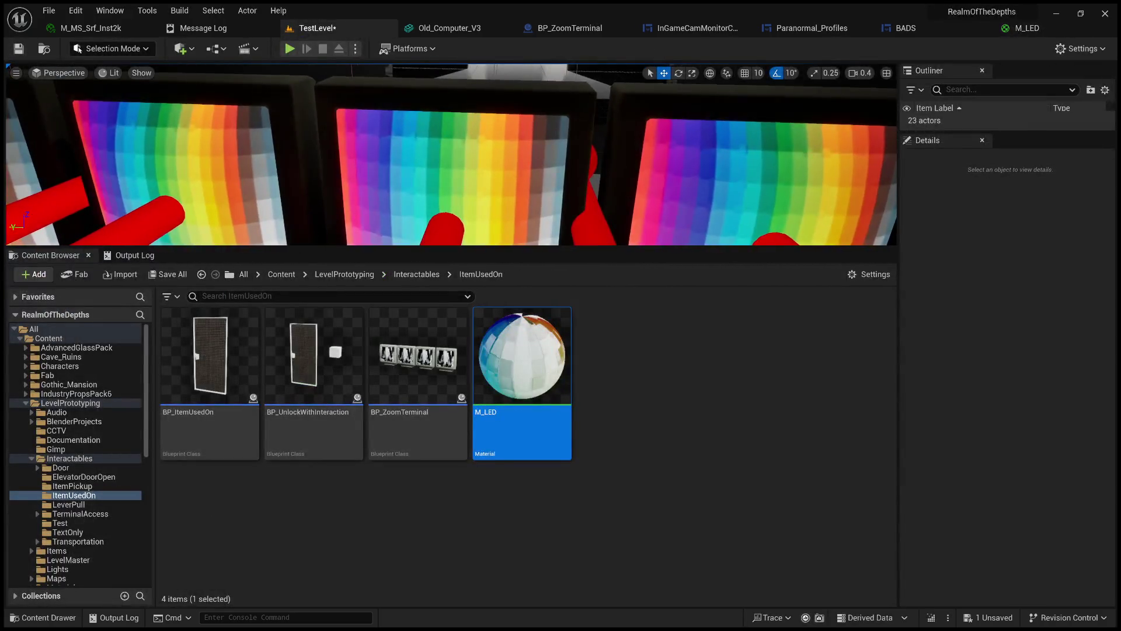
pyautogui.press('Down')
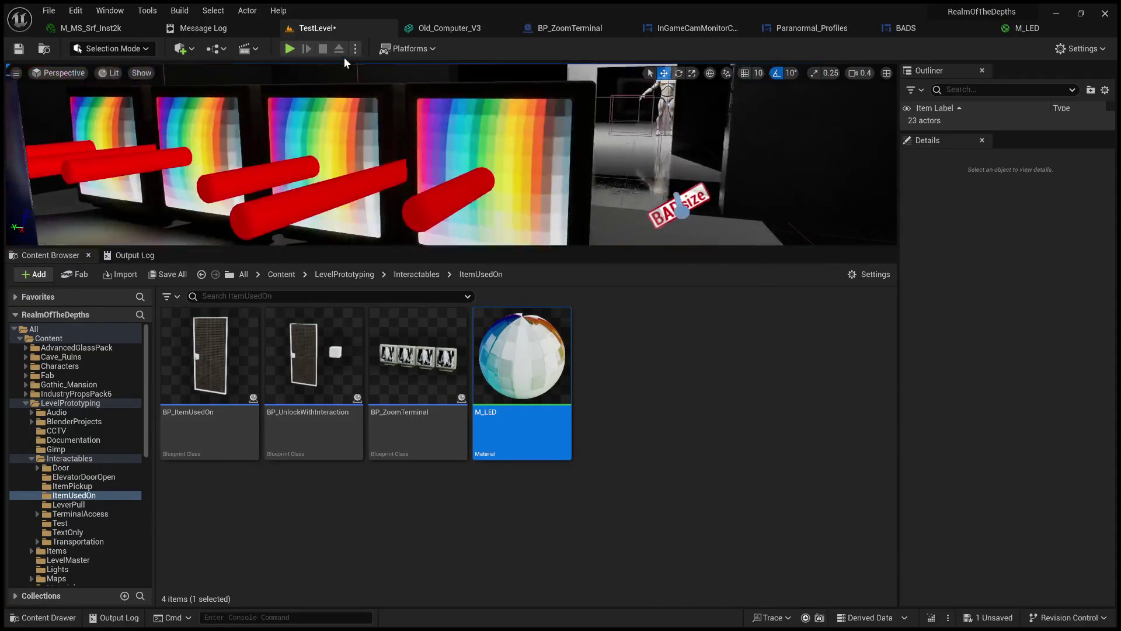
pyautogui.click(17, 51)
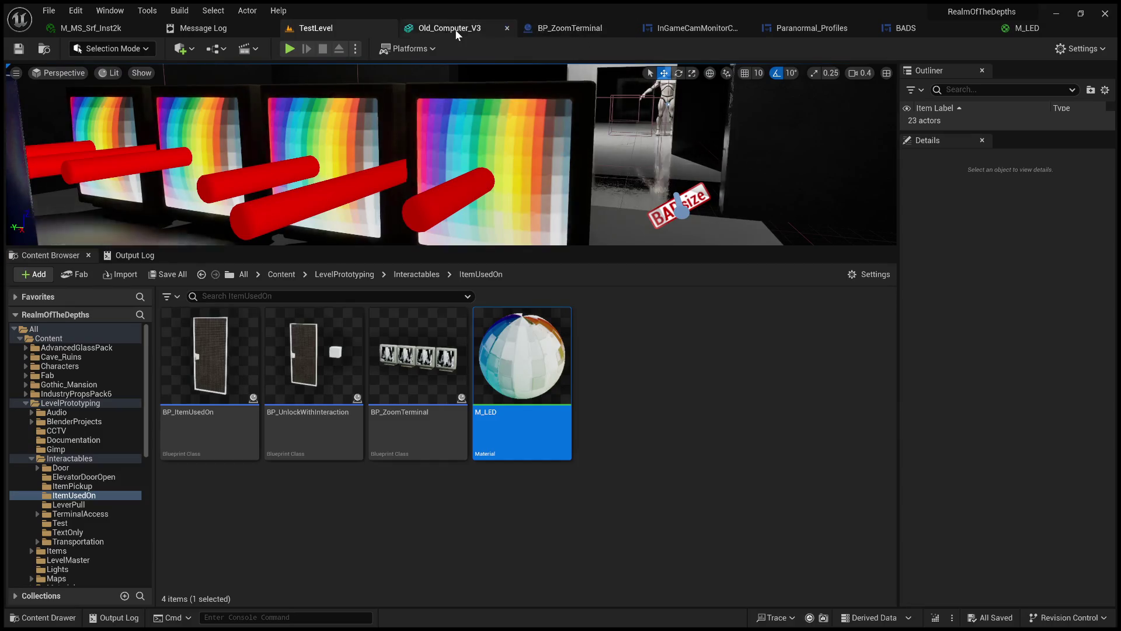
# Glance at BP_ZoomTerminal and the M_LED graph, then return to the test level.
pyautogui.click(566, 33)
pyautogui.click(970, 28)
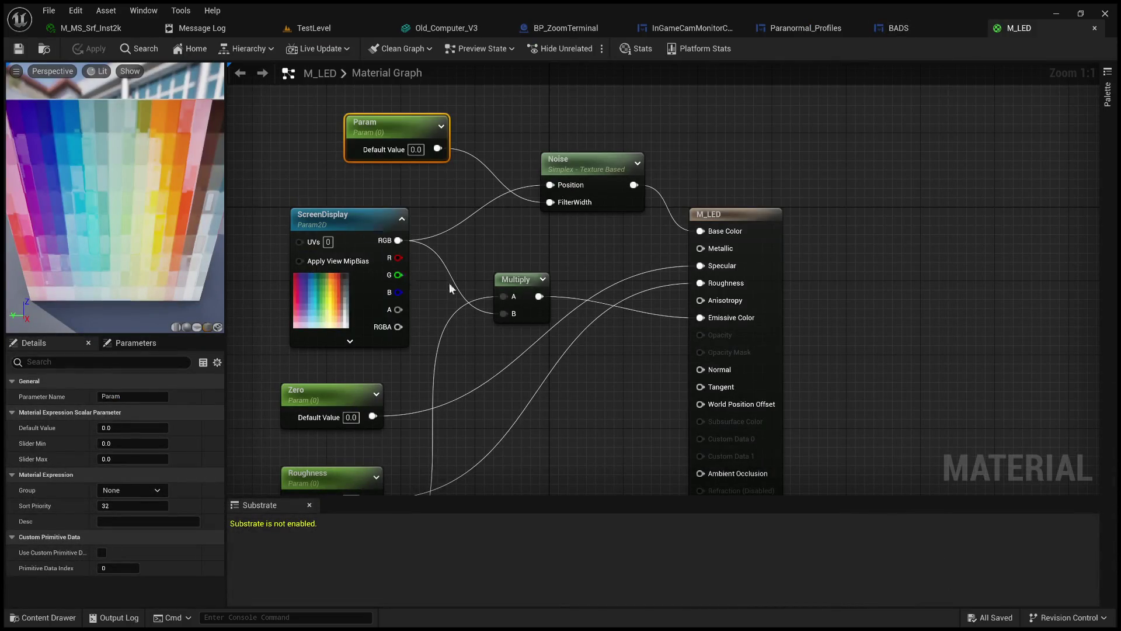
pyautogui.moveTo(564, 250); pyautogui.dragTo(564, 230)
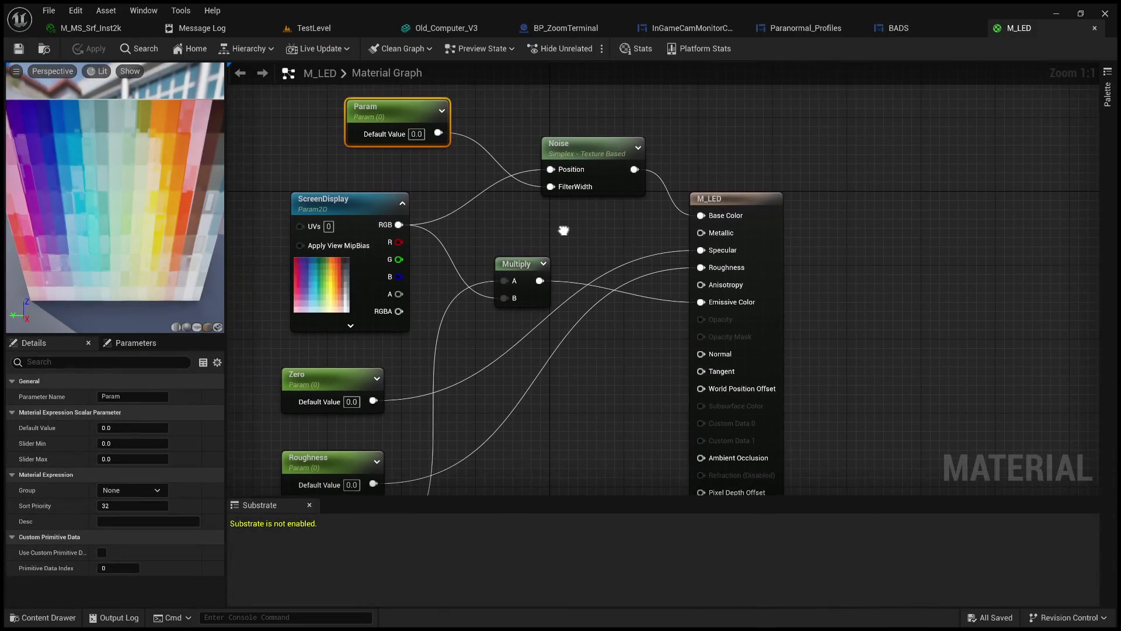
pyautogui.scroll(-3, 421, 267)
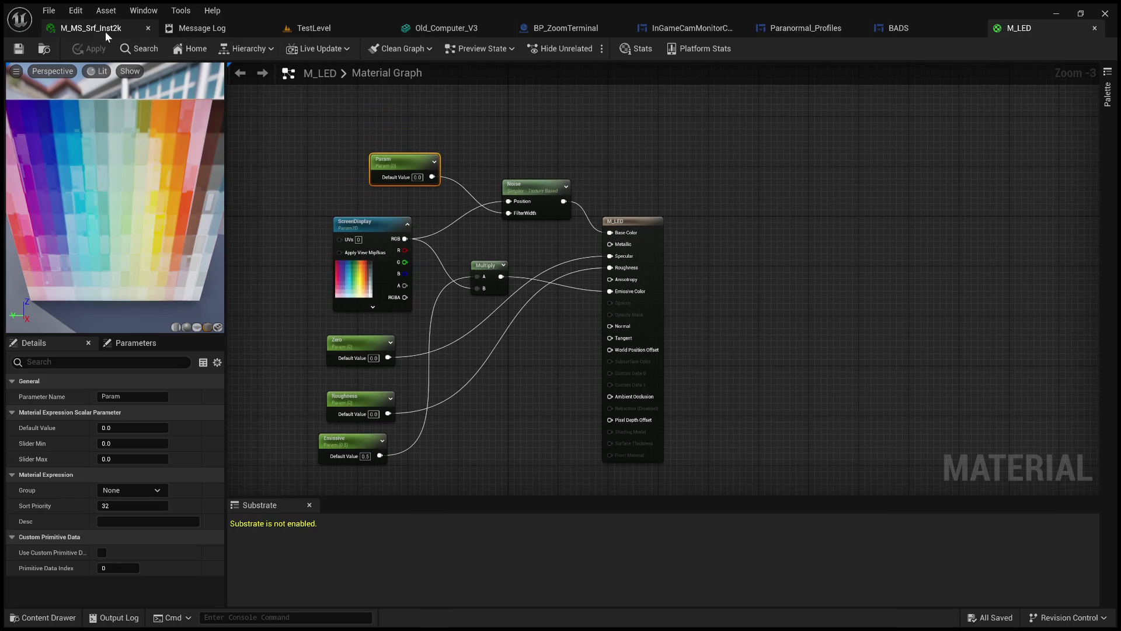
pyautogui.click(301, 31)
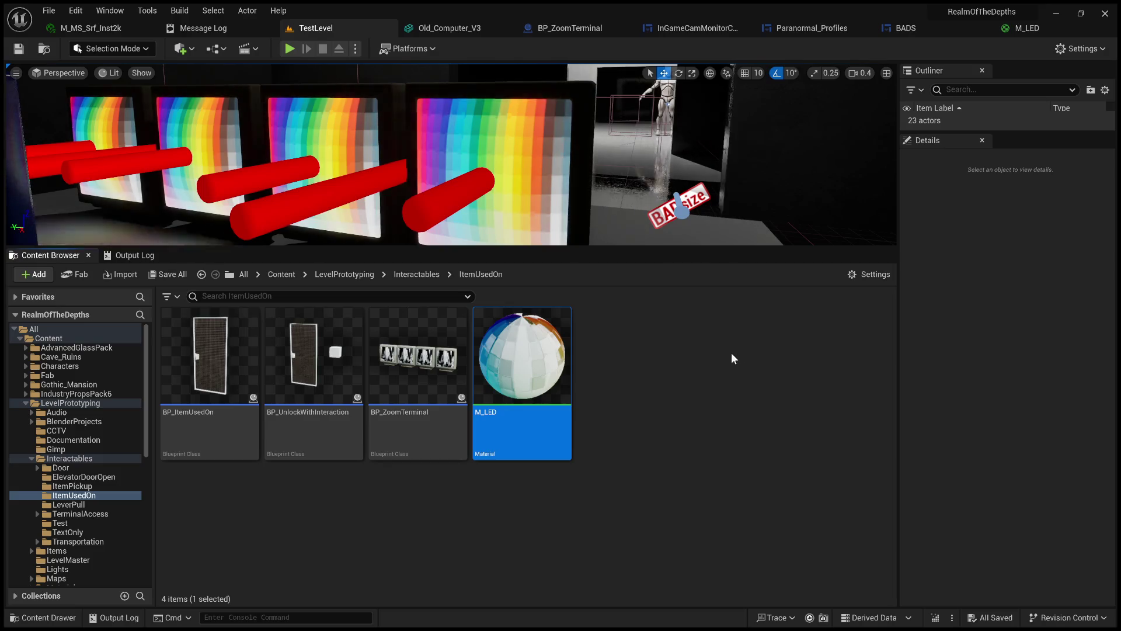
# Open the Reference Viewer for M_LED (Alt+Shift+R) and pan to its referencing assets.
pyautogui.hotkey('alt', 'shift', 'r')
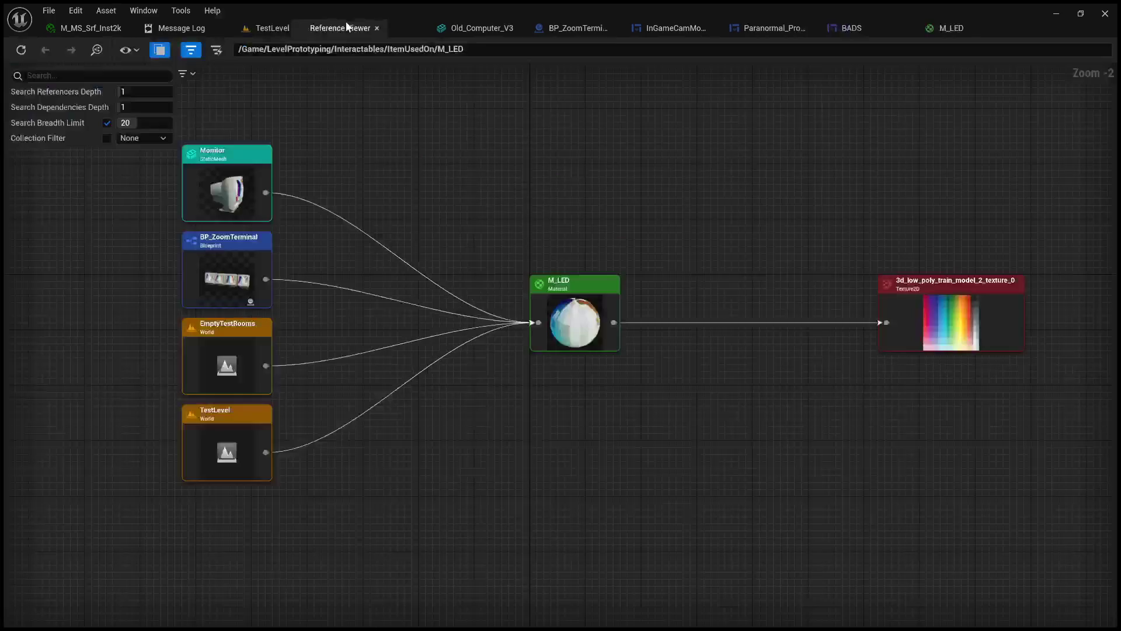
pyautogui.scroll(2, 637, 262)
pyautogui.moveTo(695, 280)
pyautogui.mouseDown()
pyautogui.moveTo(570, 270)
pyautogui.moveTo(764, 275)
pyautogui.mouseUp()
pyautogui.moveTo(522, 243); pyautogui.dragTo(726, 243)
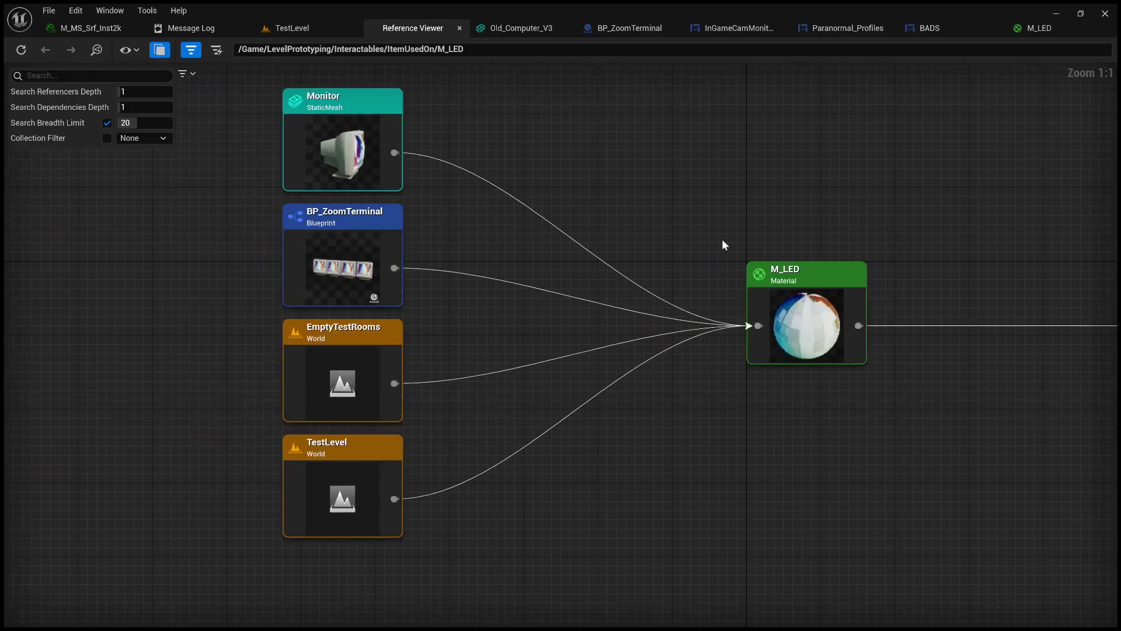
pyautogui.click(310, 32)
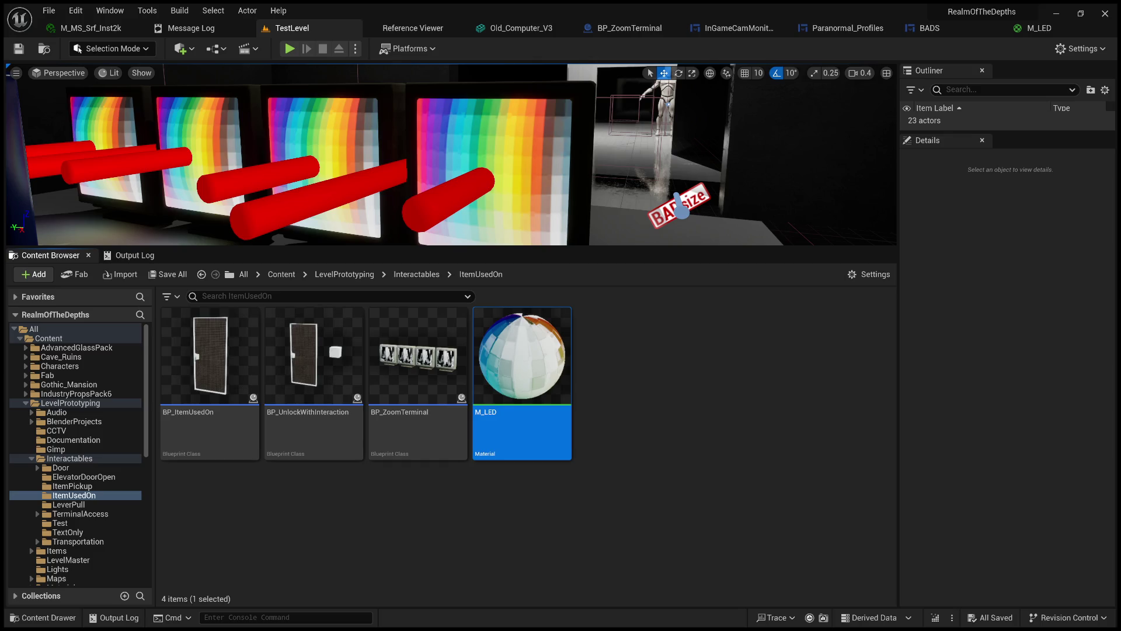
# Enlarge the viewport and pull back over the four-monitor desk, then open BP_ZoomTerminal.
pyautogui.moveTo(689, 248); pyautogui.dragTo(689, 438)
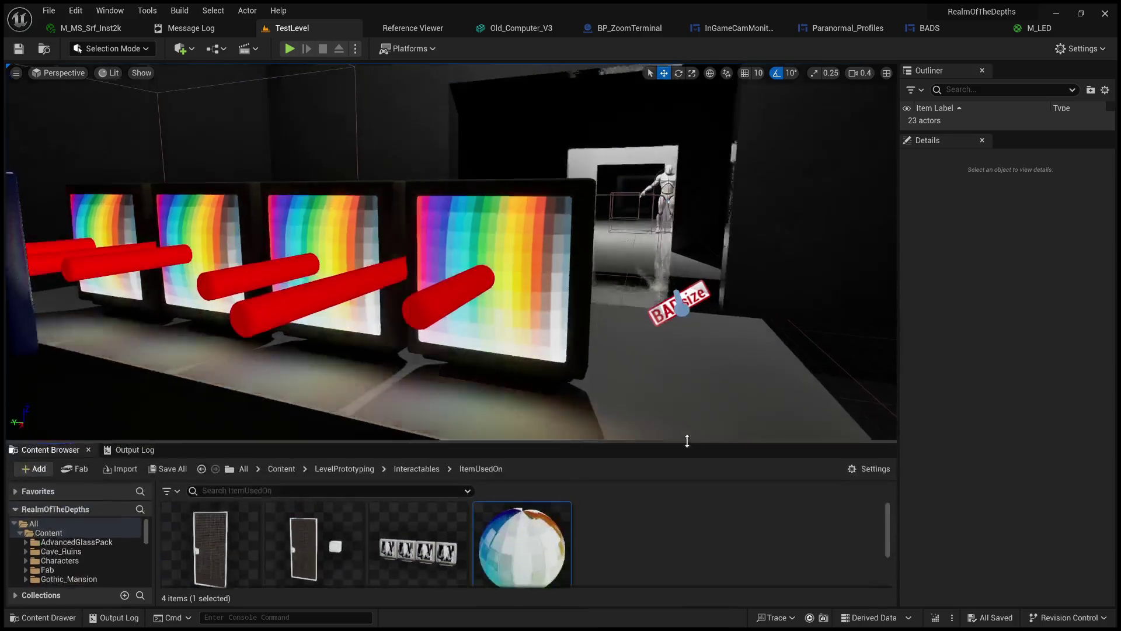
pyautogui.moveTo(619, 344); pyautogui.dragTo(619, 408)
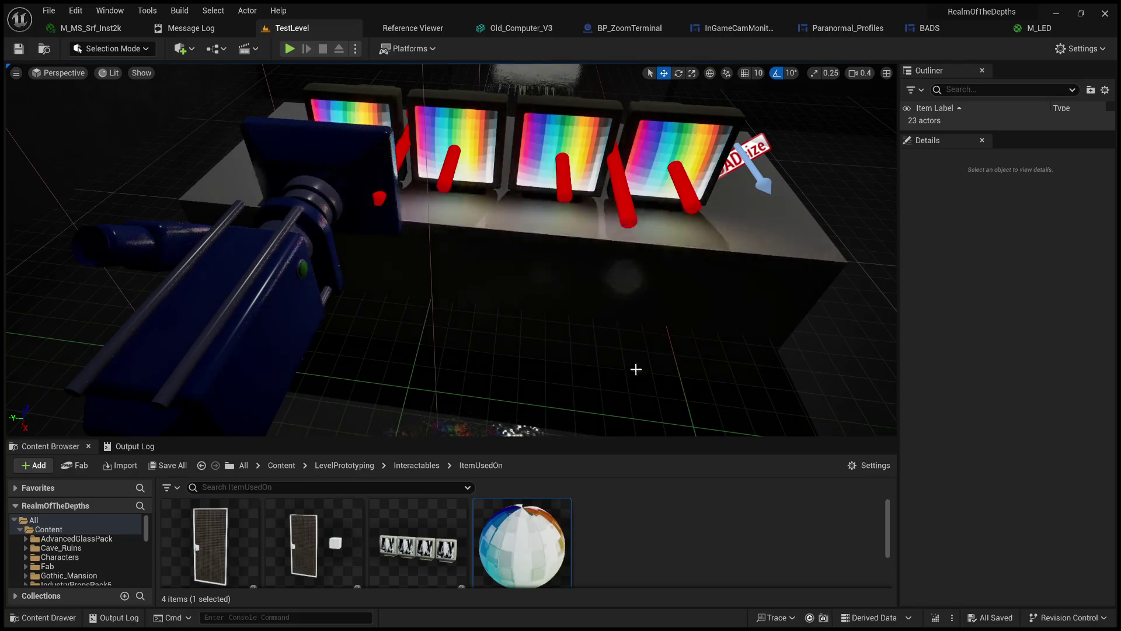
pyautogui.click(626, 28)
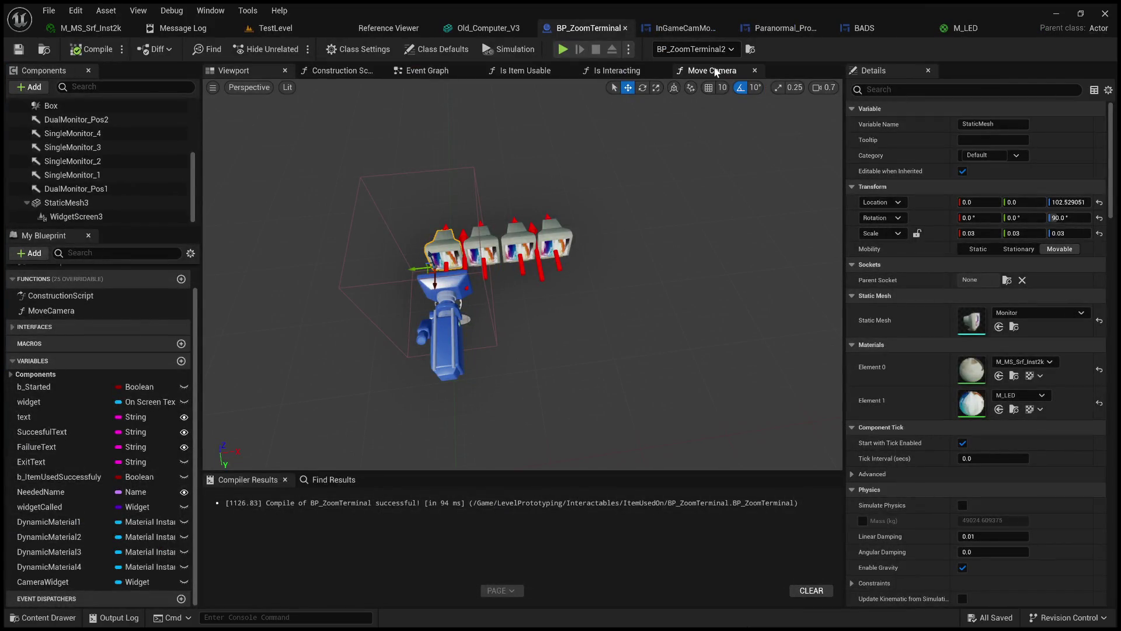
# Orbit to a frontal close-up of BP_ZoomTerminal's monitors, then pan the M_LED graph.
pyautogui.moveTo(668, 278)
pyautogui.mouseDown()
pyautogui.moveTo(643, 251)
pyautogui.moveTo(622, 286)
pyautogui.mouseUp()
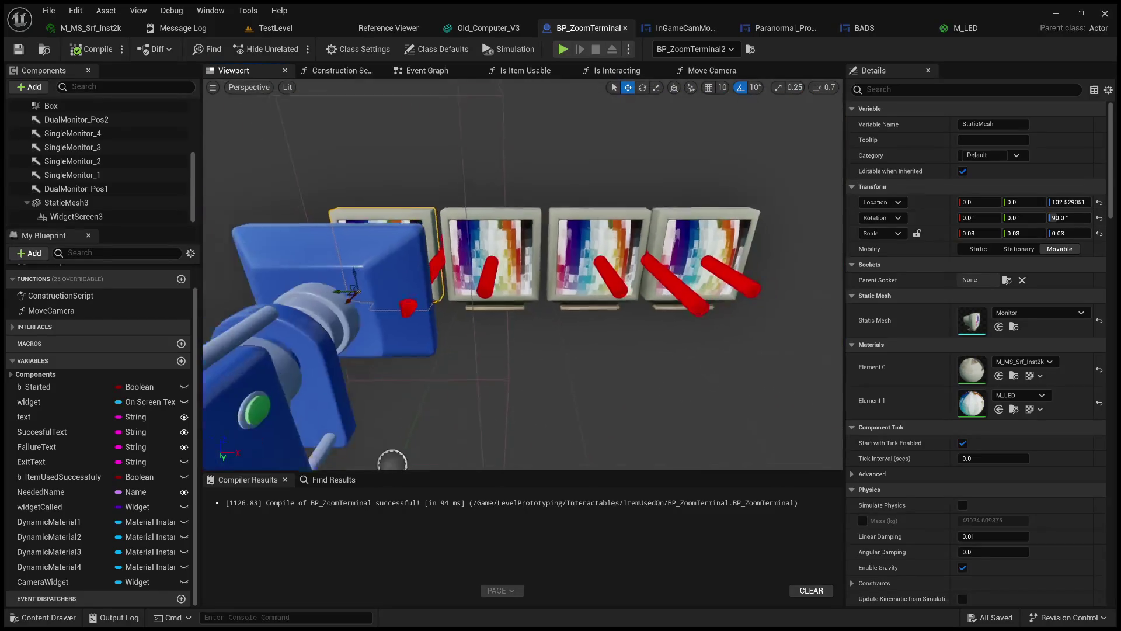
pyautogui.moveTo(623, 286); pyautogui.dragTo(599, 284)
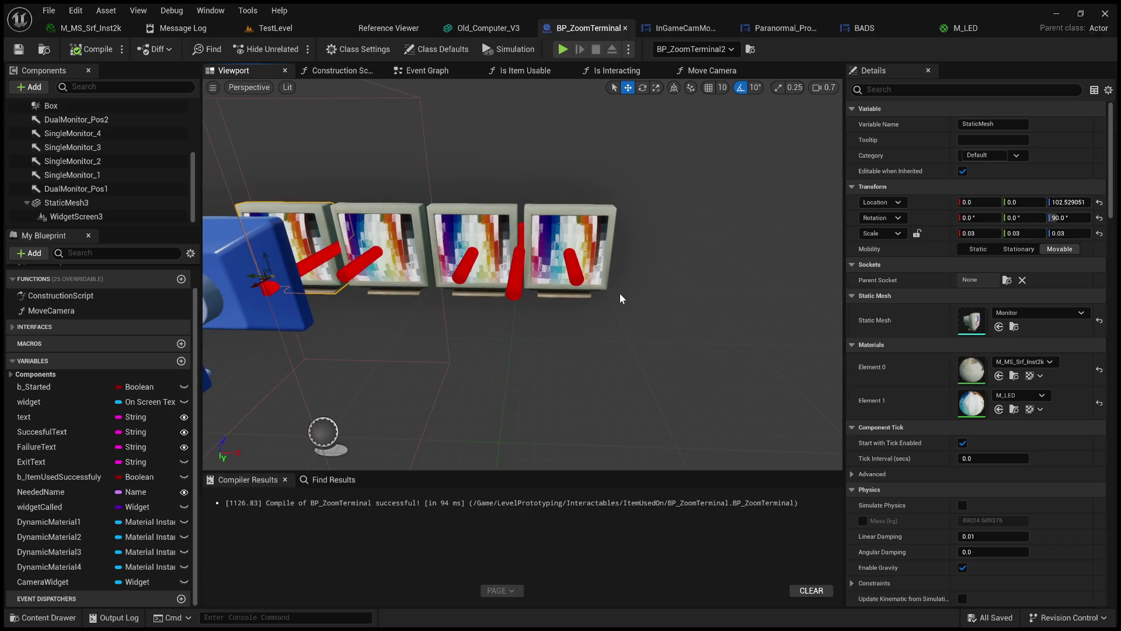
pyautogui.click(965, 27)
pyautogui.moveTo(702, 163); pyautogui.dragTo(773, 177)
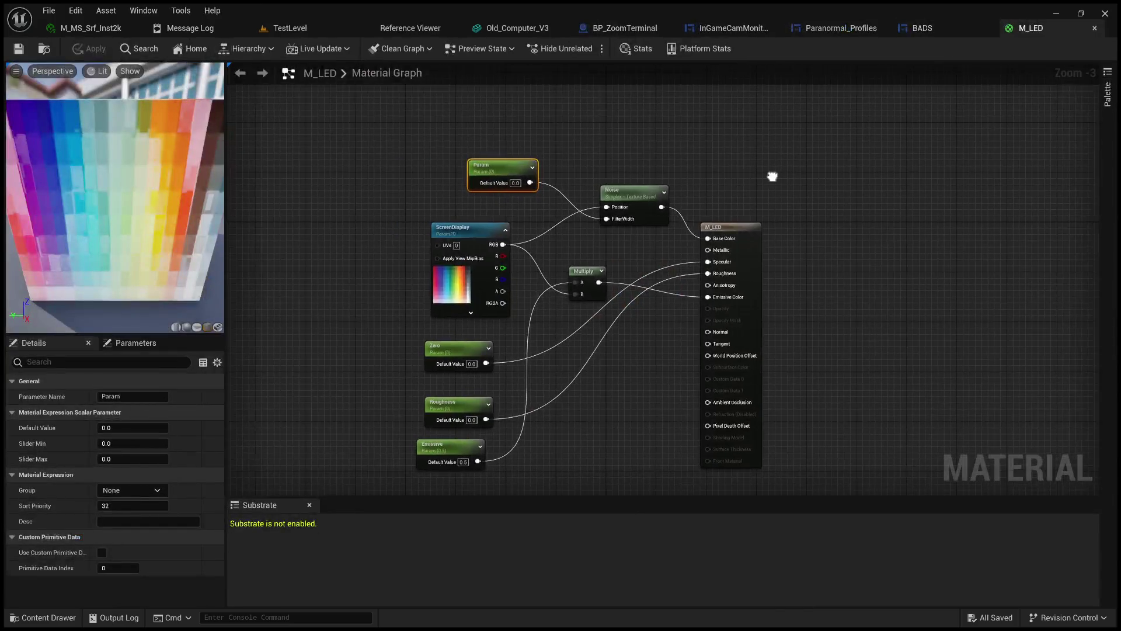
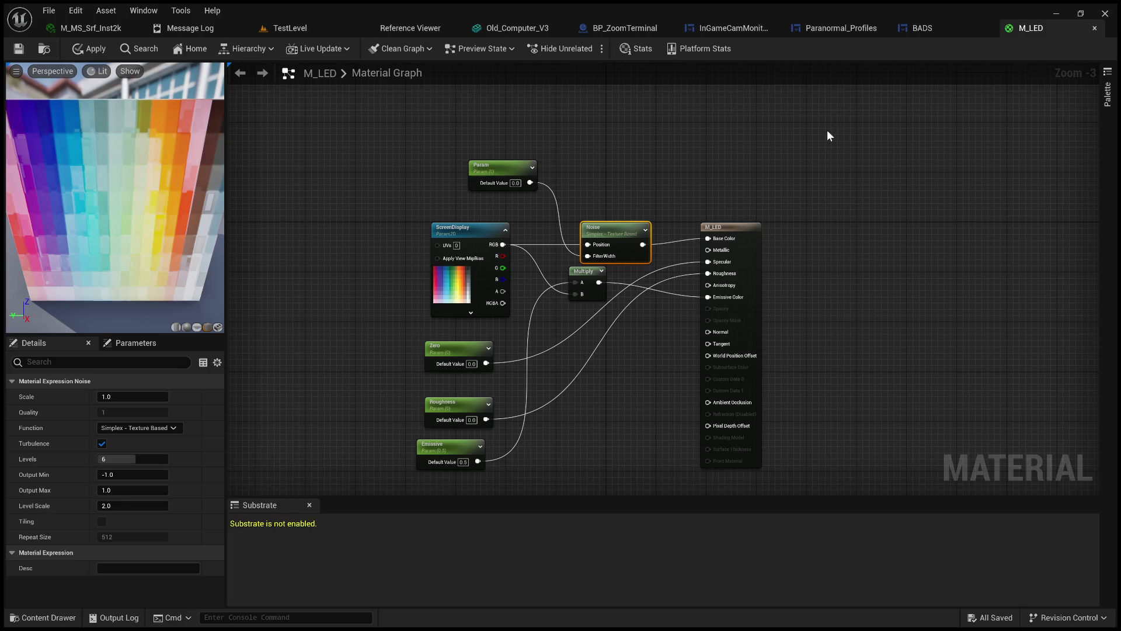
# Shift the Noise node slightly up-left, between the ScreenDisplay parameter and the M_LED output, then deselect it.
pyautogui.moveTo(826, 203); pyautogui.dragTo(787, 151)
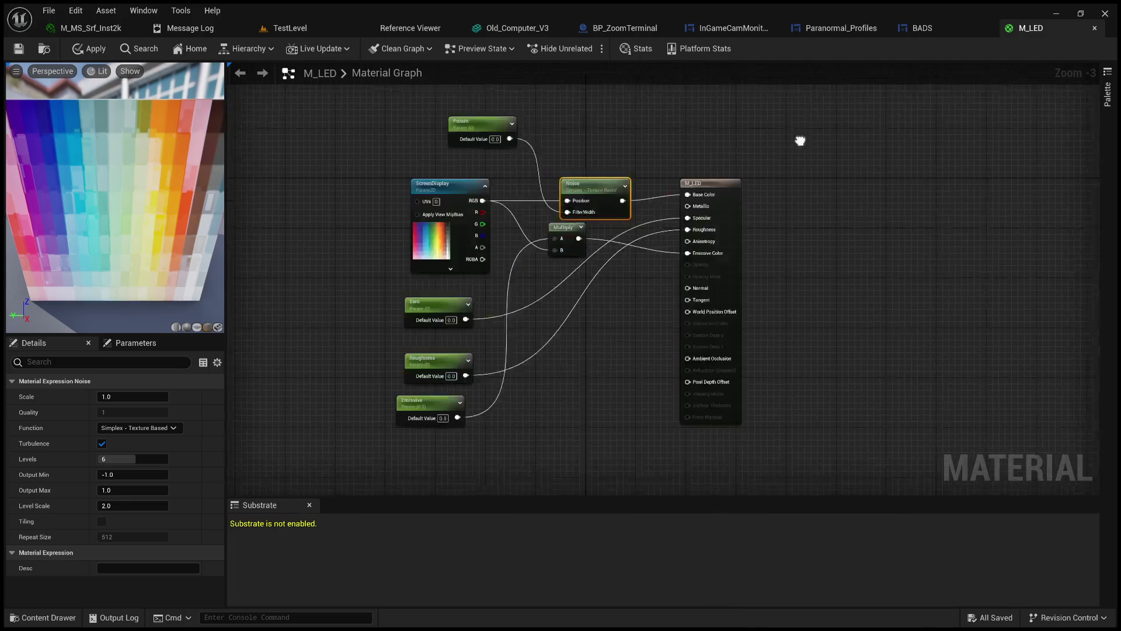
pyautogui.moveTo(689, 120); pyautogui.dragTo(772, 161)
pyautogui.moveTo(584, 173); pyautogui.dragTo(577, 167)
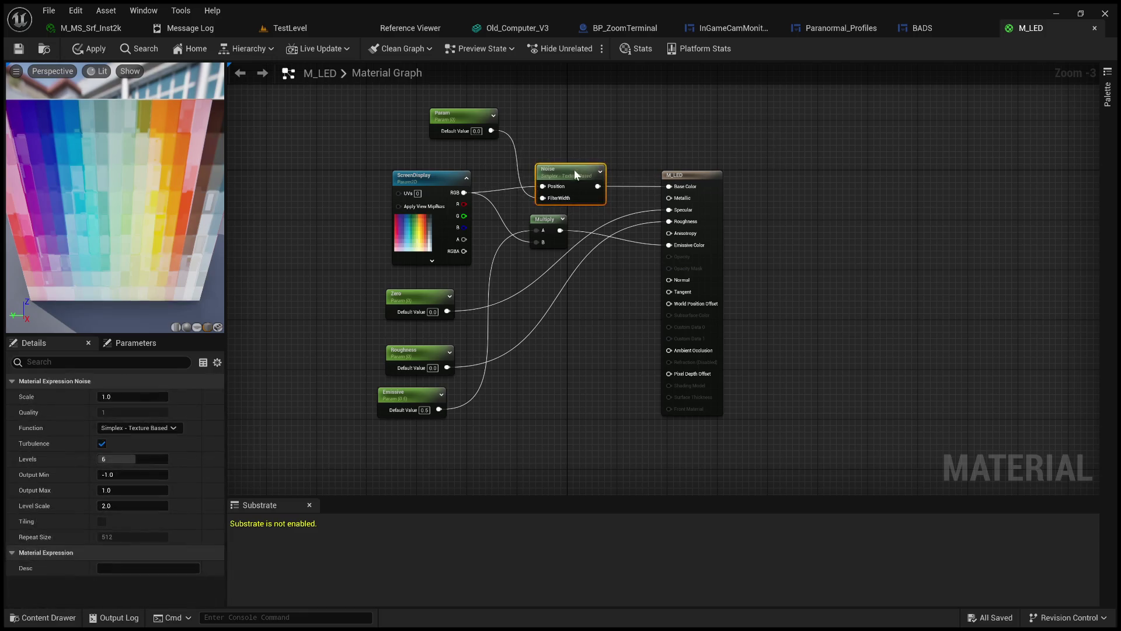
pyautogui.click(605, 129)
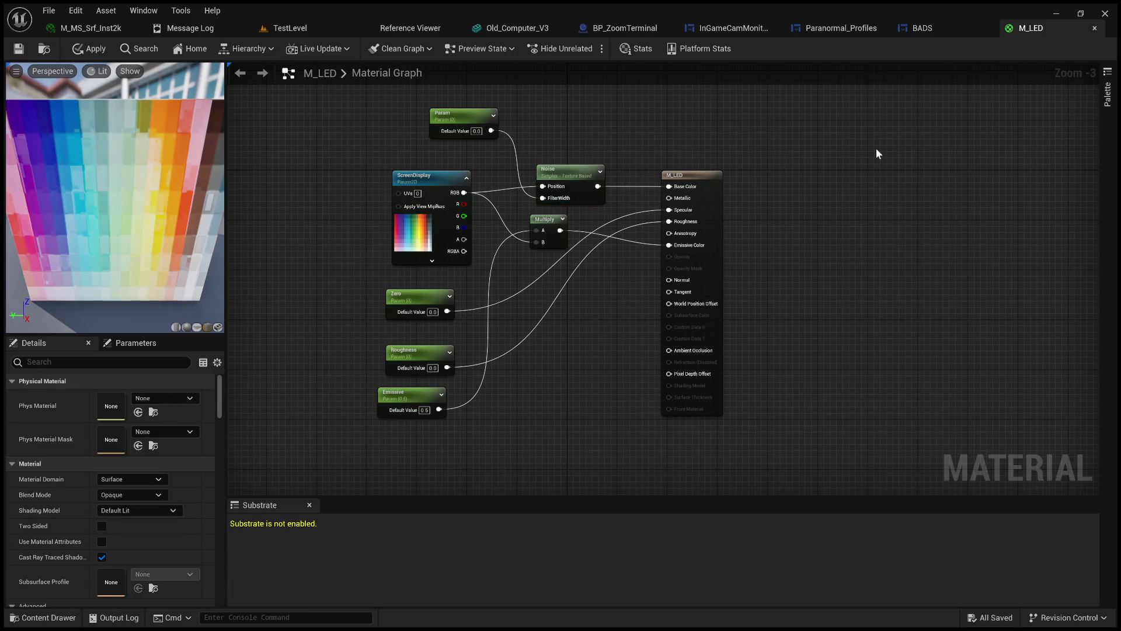